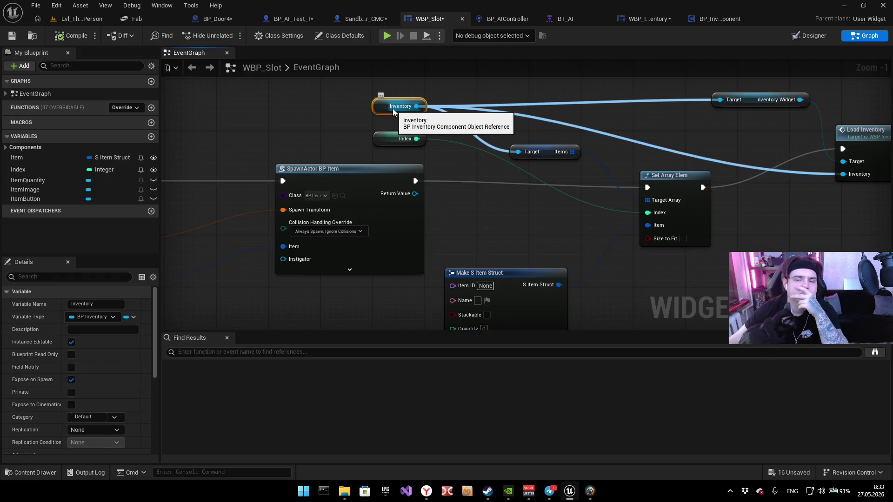
- Expand WBP_Slot's Components variable category and select the Inventory component variable
{"action": "mouse_move", "coordinate": [392, 109]}
{"action": "left_mouse_down"}
{"action": "mouse_move", "coordinate": [301, 256]}
{"action": "mouse_move", "coordinate": [306, 187]}
{"action": "left_mouse_up"}
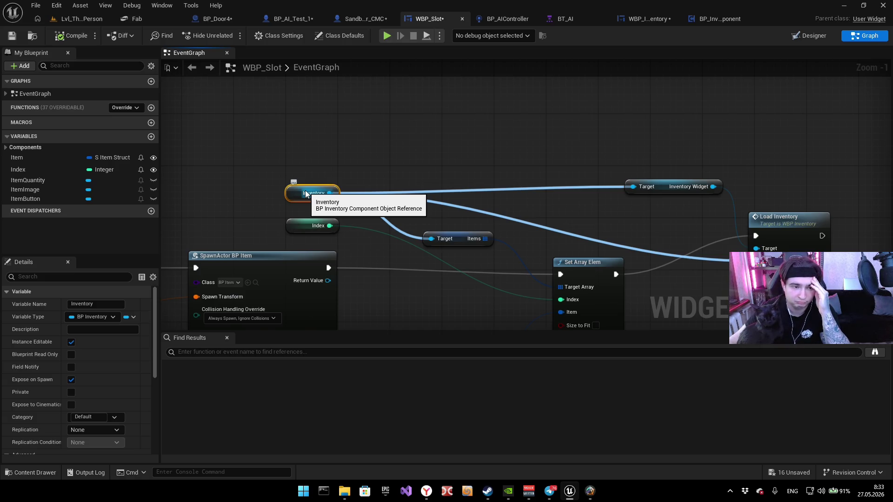
{"action": "left_click", "coordinate": [6, 94]}
{"action": "left_click", "coordinate": [6, 95]}
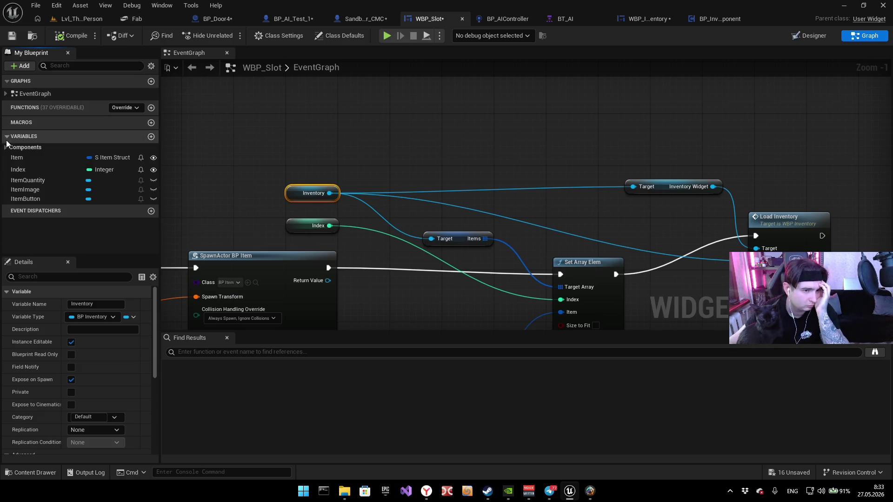
{"action": "left_click", "coordinate": [6, 147]}
{"action": "left_click", "coordinate": [58, 160]}
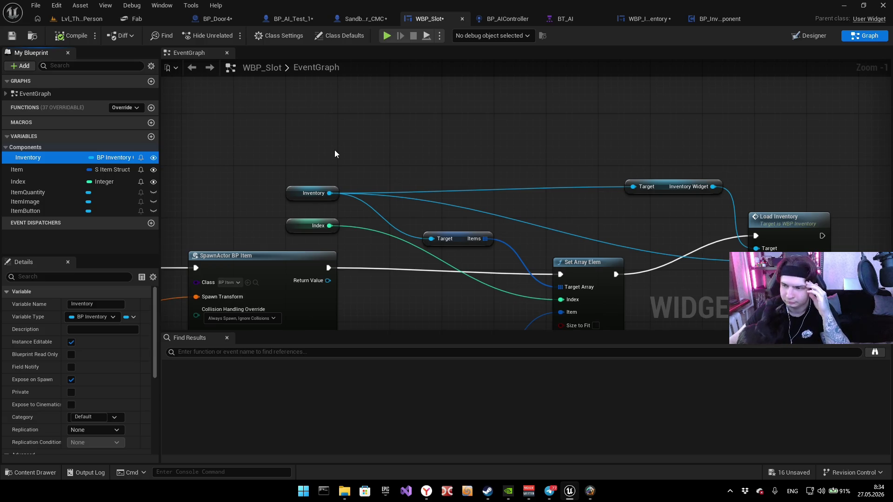
{"action": "left_click", "coordinate": [421, 145]}
{"action": "key", "text": "alt+p"}
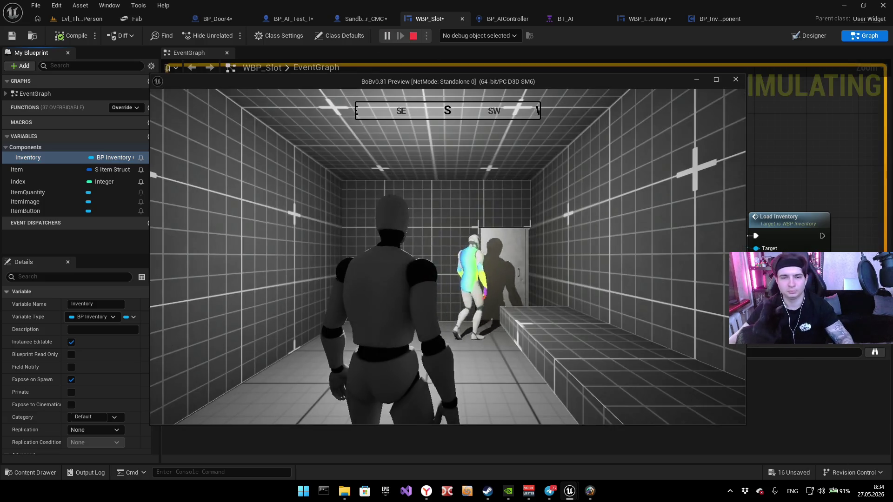
{"action": "key", "text": "Tab"}
{"action": "key", "text": "Tab"}
{"action": "key", "text": "Tab"}
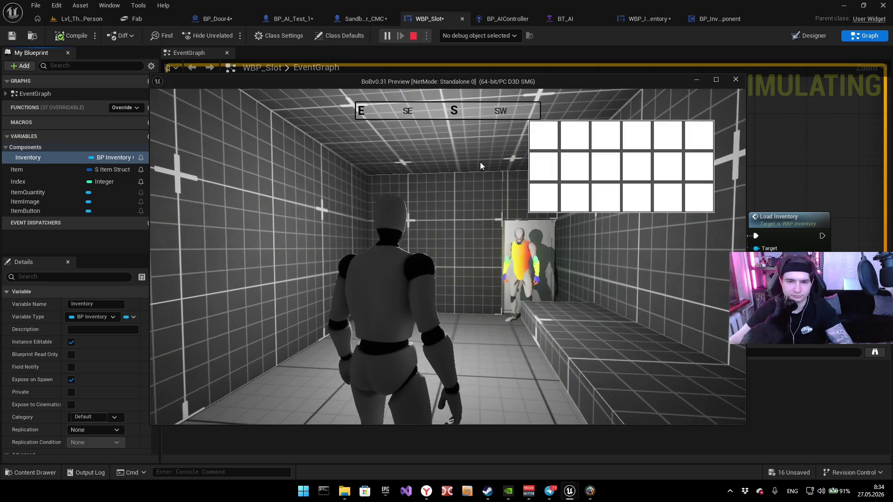
{"action": "key", "text": "w"}
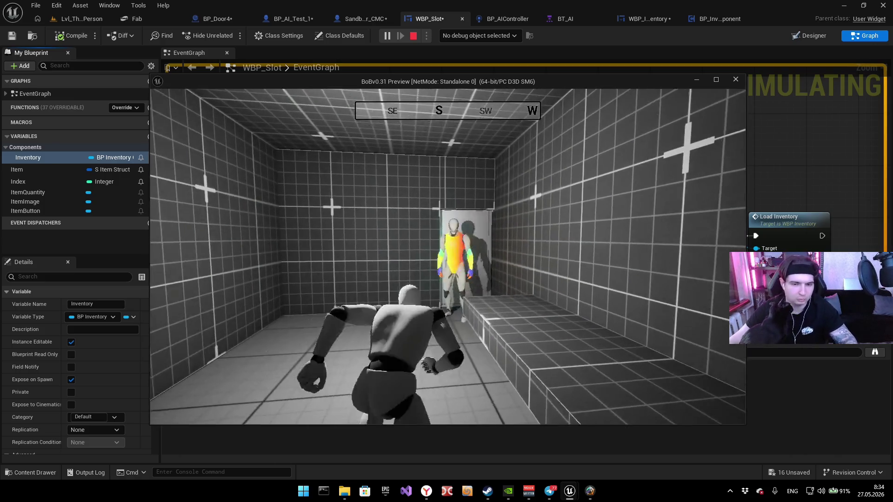
{"action": "key", "text": "Tab"}
{"action": "key", "text": "Tab"}
{"action": "key", "text": "Tab"}
{"action": "key", "text": "Tab"}
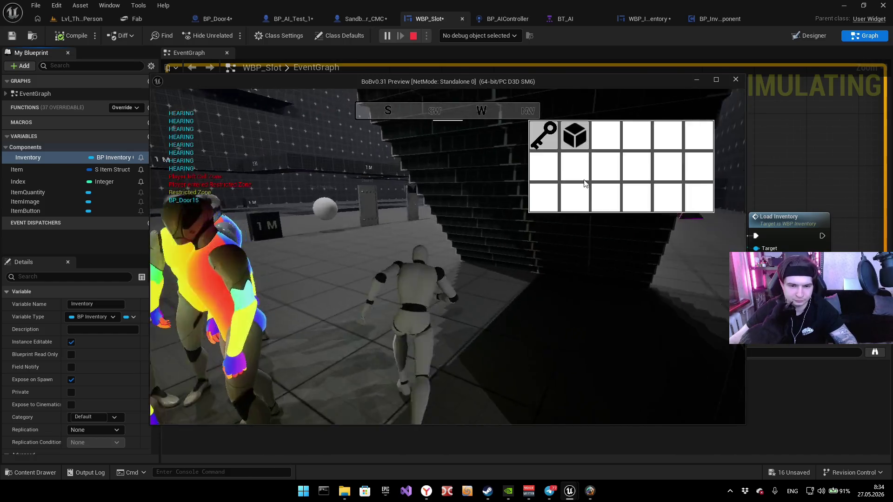
{"action": "key", "text": "w"}
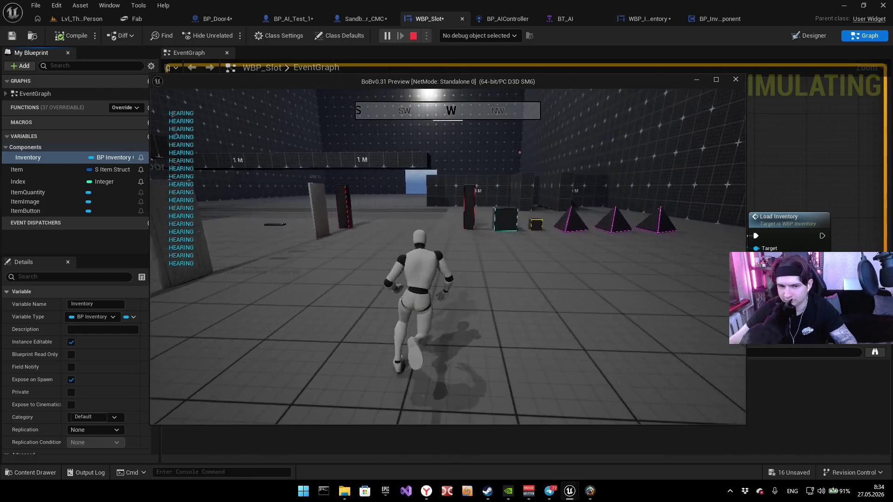
{"action": "key", "text": "w"}
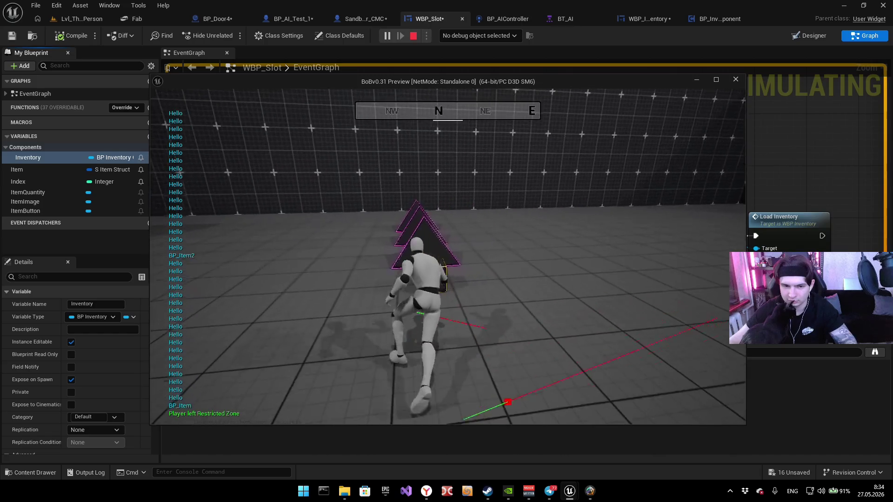
{"action": "key", "text": "Tab"}
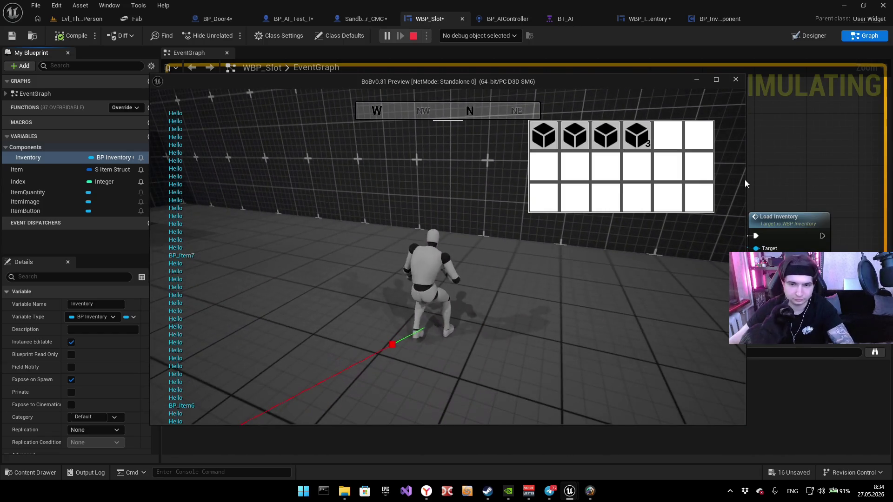
{"action": "left_click_drag", "start_coordinate": [606, 135], "coordinate": [636, 135]}
{"action": "mouse_move", "coordinate": [574, 135]}
{"action": "left_mouse_down"}
{"action": "mouse_move", "coordinate": [638, 135]}
{"action": "mouse_move", "coordinate": [576, 218]}
{"action": "left_mouse_up"}
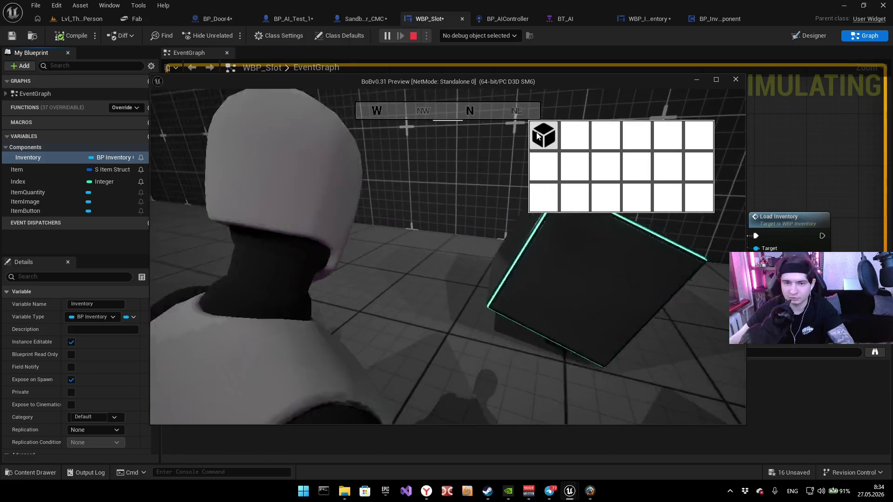
{"action": "left_click_drag", "start_coordinate": [543, 135], "coordinate": [577, 217]}
{"action": "key", "text": "Tab"}
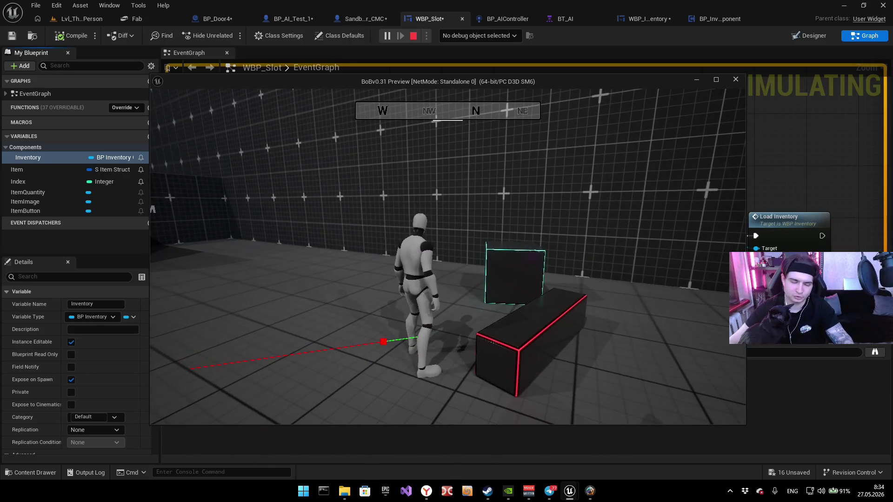
{"action": "key", "text": "Escape"}
{"action": "scroll", "coordinate": [372, 167], "scroll_direction": "down", "scroll_amount": 2}
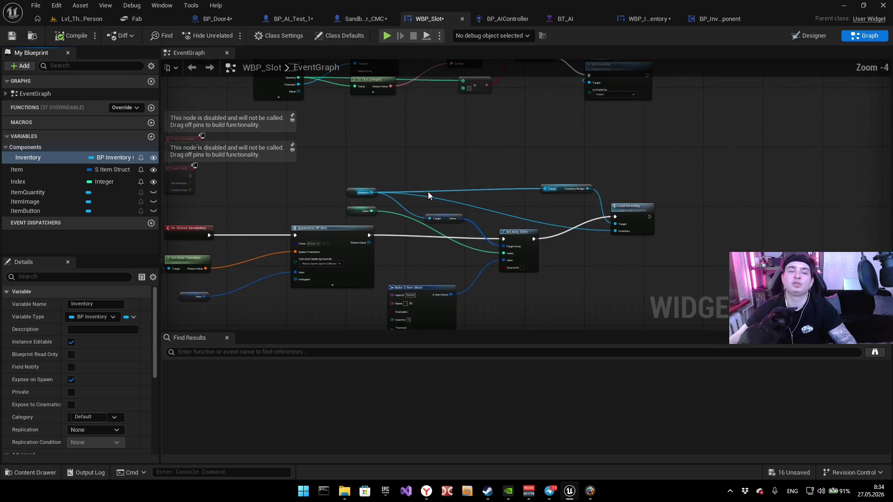
{"action": "scroll", "coordinate": [474, 163], "scroll_direction": "down", "scroll_amount": 1}
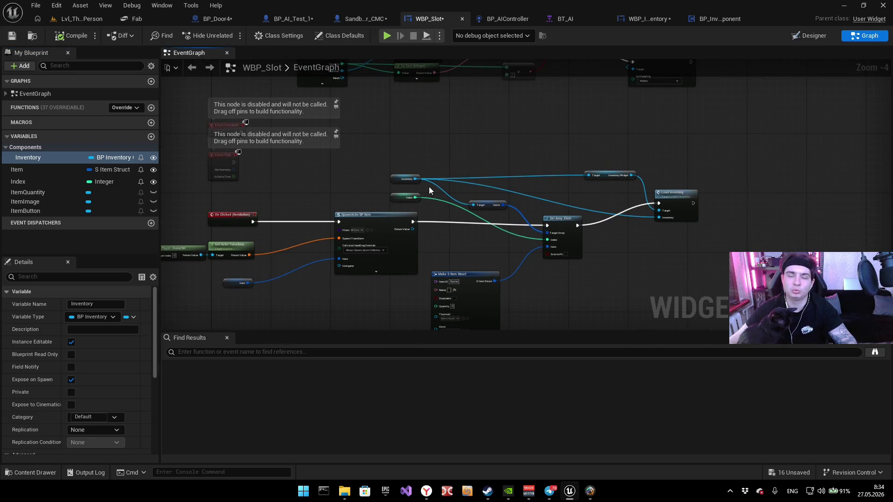
{"action": "scroll", "coordinate": [435, 131], "scroll_direction": "up", "scroll_amount": 4}
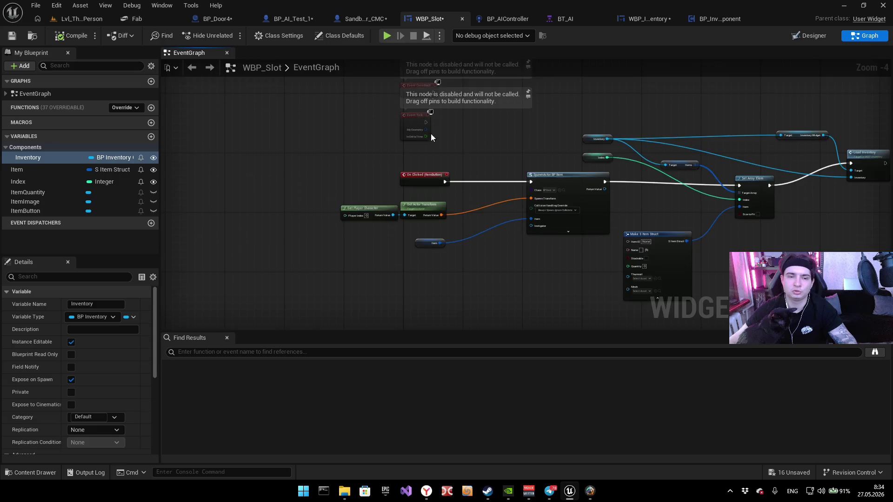
{"action": "scroll", "coordinate": [372, 176], "scroll_direction": "down", "scroll_amount": 4}
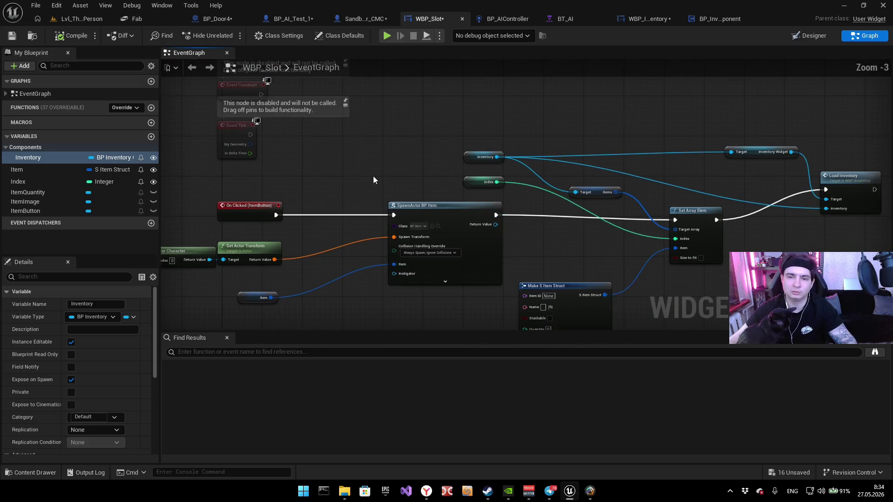
{"action": "left_click_drag", "start_coordinate": [315, 169], "coordinate": [434, 151]}
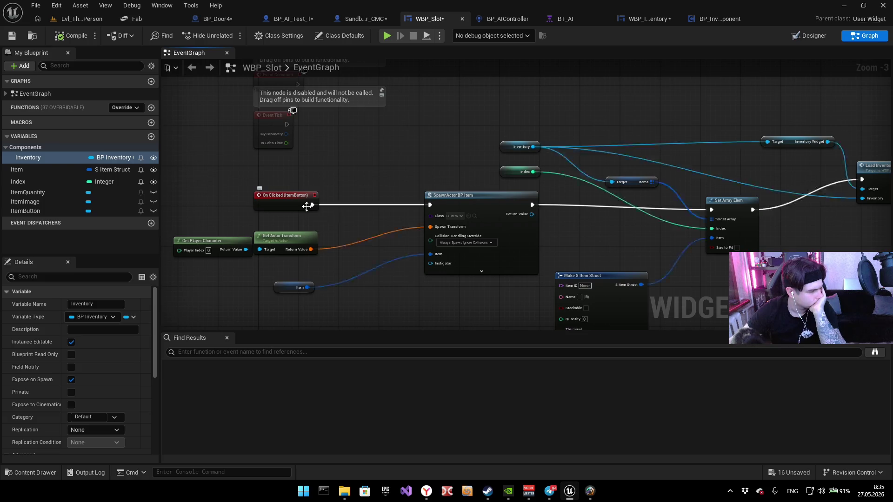
{"action": "scroll", "coordinate": [309, 204], "scroll_direction": "down", "scroll_amount": 1}
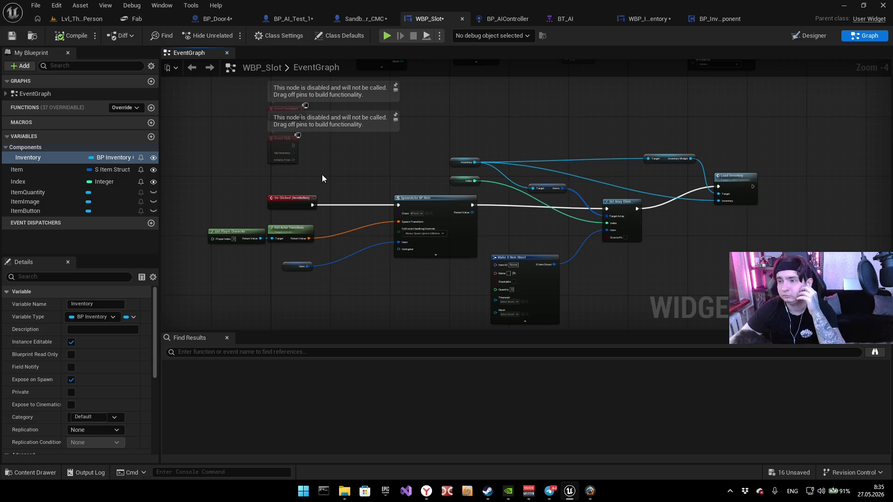
{"action": "key", "text": "alt+Tab"}
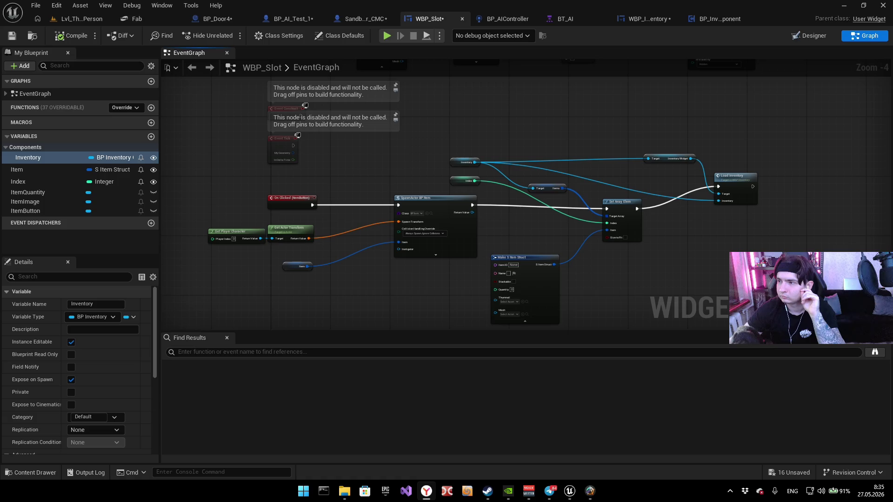
{"action": "left_click", "coordinate": [585, 127]}
- Pan the widget graph across the inventory nodes, disabled Event Tick/On Clicked, and Load Inventory
{"action": "scroll", "coordinate": [542, 146], "scroll_direction": "up", "scroll_amount": 2}
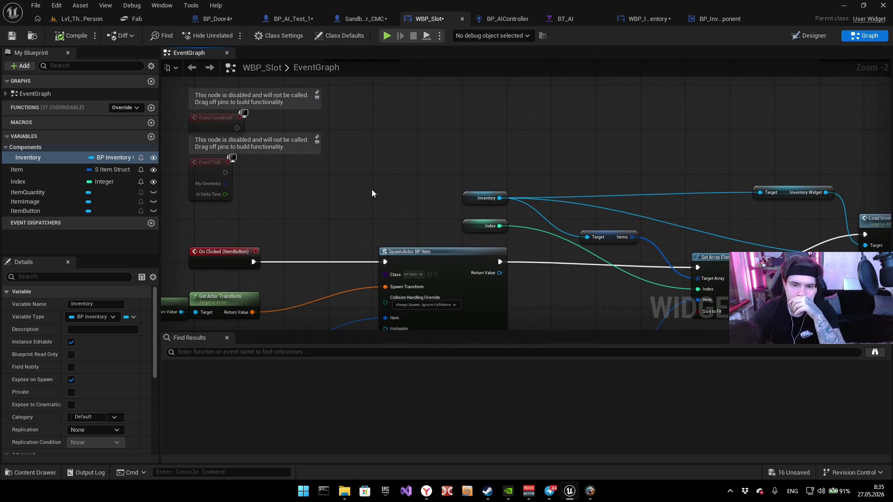
{"action": "left_click_drag", "start_coordinate": [370, 187], "coordinate": [298, 152]}
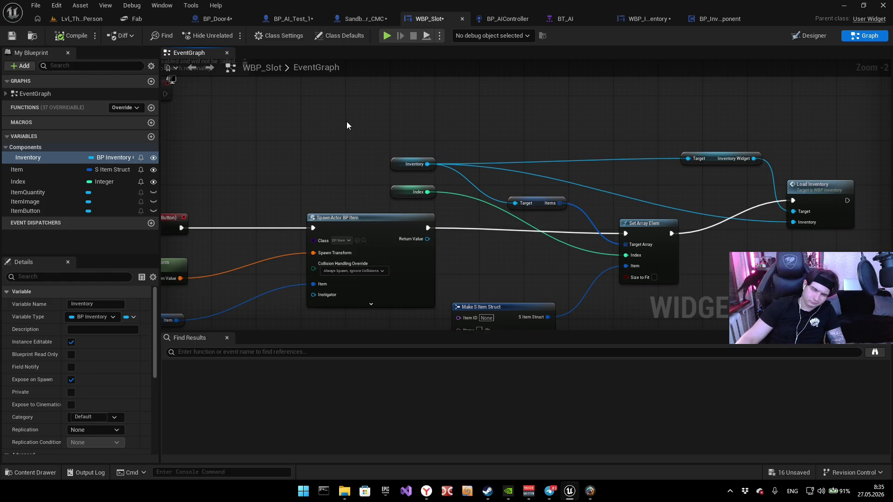
{"action": "mouse_move", "coordinate": [347, 121]}
{"action": "left_mouse_down"}
{"action": "mouse_move", "coordinate": [366, 144]}
{"action": "mouse_move", "coordinate": [508, 113]}
{"action": "left_mouse_up"}
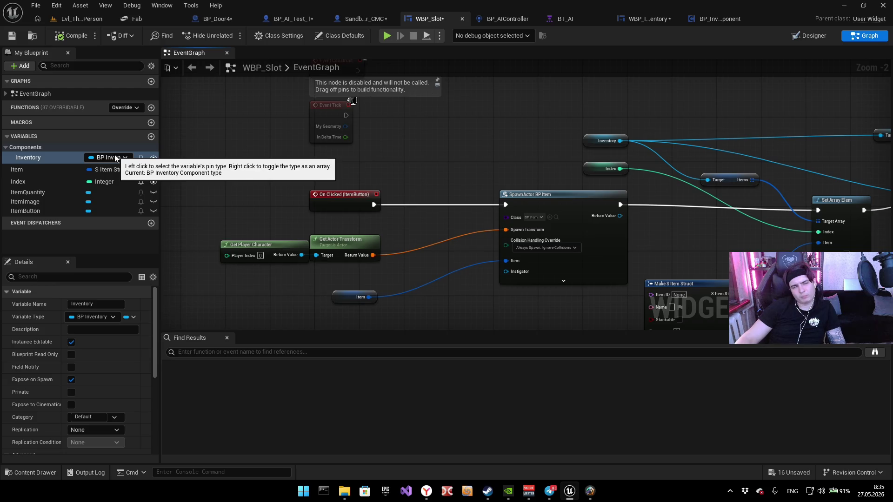
{"action": "left_click_drag", "start_coordinate": [549, 186], "coordinate": [373, 191]}
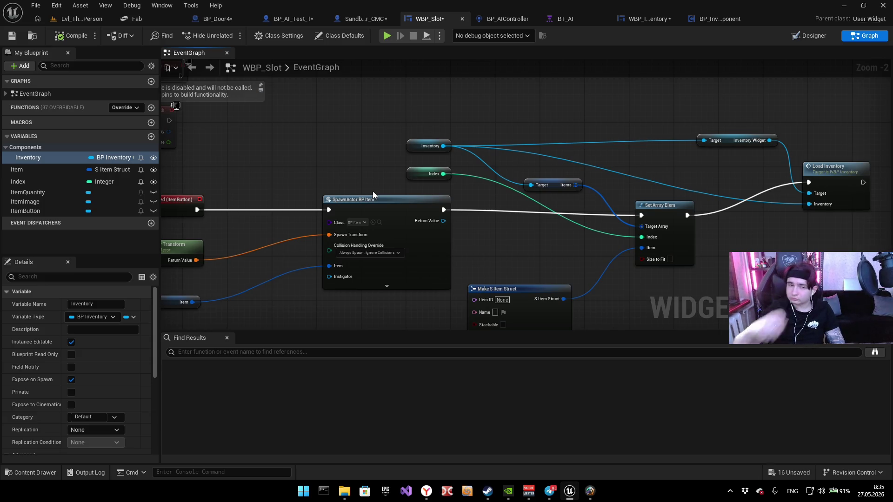
- Toggle Designer and Graph views, then switch to BP_AI_Test_1 by way of SandboxCharacter_CMC
{"action": "left_click", "coordinate": [820, 36]}
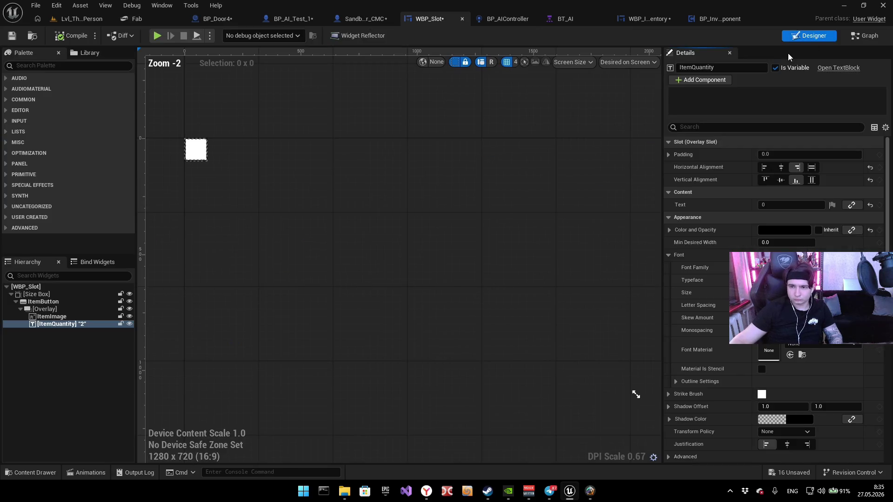
{"action": "left_click", "coordinate": [853, 38]}
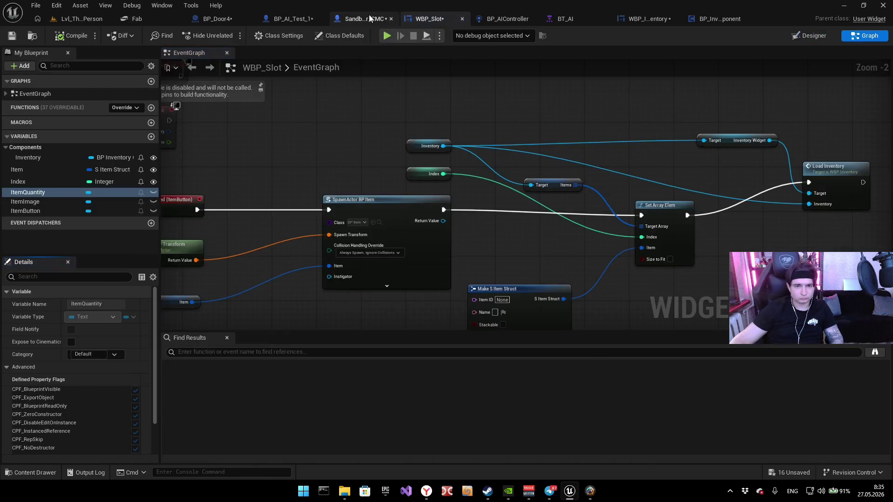
{"action": "left_click", "coordinate": [363, 19]}
{"action": "left_click", "coordinate": [296, 18]}
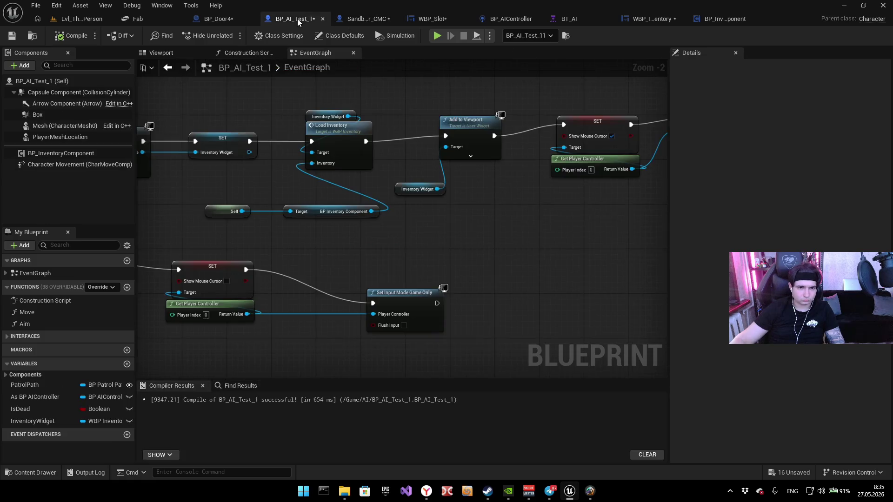
- Move the Set Input Mode Game Only, SET and Get Player Controller nodes slightly upward
{"action": "scroll", "coordinate": [486, 191], "scroll_direction": "down", "scroll_amount": 2}
{"action": "left_click_drag", "start_coordinate": [514, 209], "coordinate": [634, 153]}
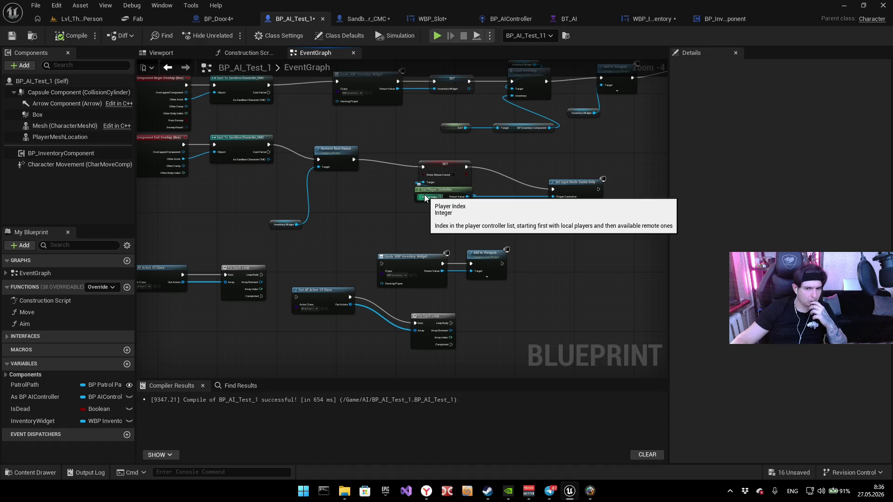
{"action": "scroll", "coordinate": [523, 227], "scroll_direction": "up", "scroll_amount": 5}
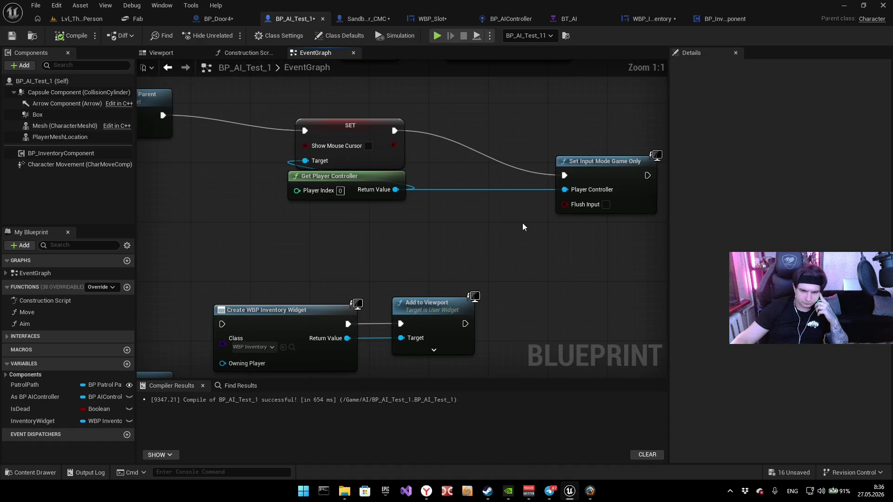
{"action": "left_click_drag", "start_coordinate": [522, 227], "coordinate": [465, 272]}
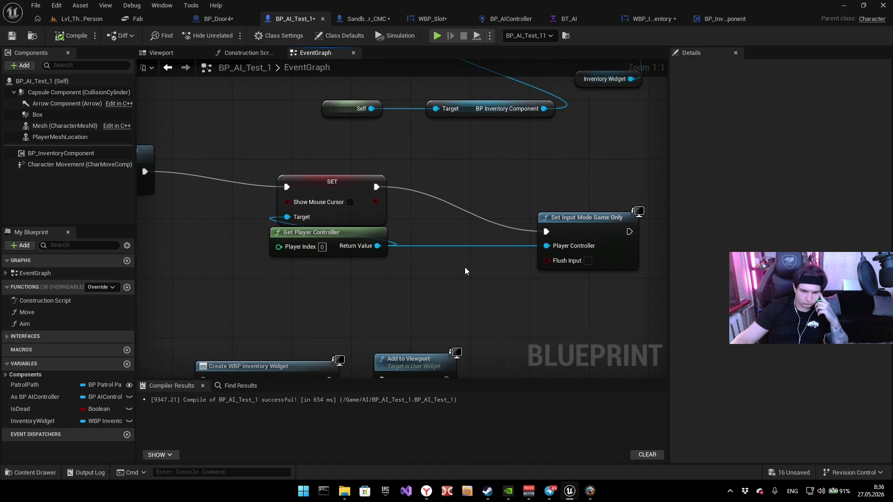
{"action": "left_click_drag", "start_coordinate": [581, 230], "coordinate": [581, 185]}
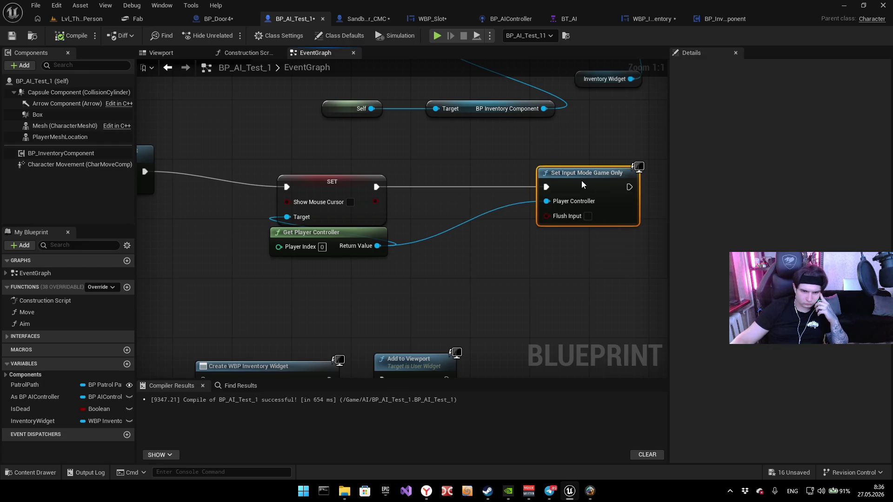
{"action": "mouse_move", "coordinate": [467, 249]}
{"action": "left_mouse_down"}
{"action": "mouse_move", "coordinate": [513, 277]}
{"action": "mouse_move", "coordinate": [317, 193]}
{"action": "left_mouse_up"}
{"action": "left_click", "coordinate": [611, 194], "text": "ctrl"}
{"action": "left_click_drag", "start_coordinate": [611, 194], "coordinate": [613, 176]}
{"action": "left_click", "coordinate": [415, 296]}
- Shift the Inventory Widget getter and Add to Viewport node down-right, then go to WBP_Inventory
{"action": "scroll", "coordinate": [348, 274], "scroll_direction": "down", "scroll_amount": 2}
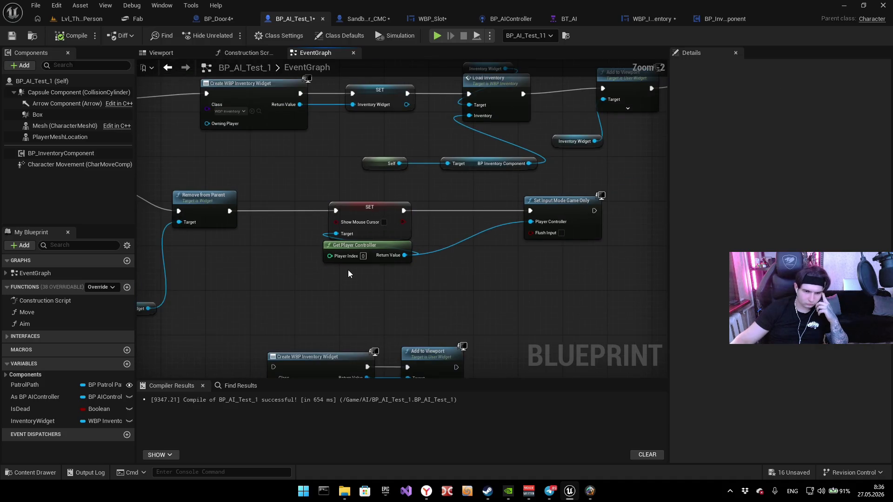
{"action": "scroll", "coordinate": [348, 274], "scroll_direction": "down", "scroll_amount": 2}
{"action": "left_click_drag", "start_coordinate": [556, 194], "coordinate": [351, 227]}
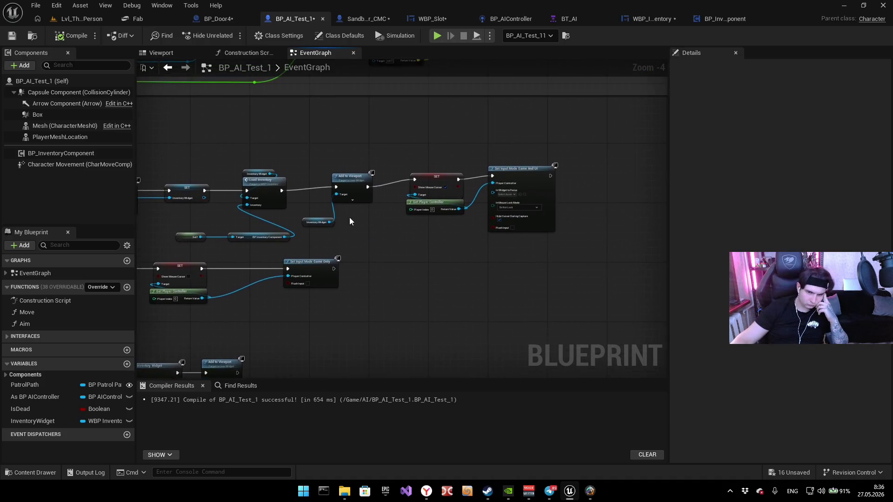
{"action": "scroll", "coordinate": [351, 227], "scroll_direction": "up", "scroll_amount": 3}
{"action": "left_click", "coordinate": [349, 161]}
{"action": "left_click", "coordinate": [300, 213]}
{"action": "left_click_drag", "start_coordinate": [300, 214], "coordinate": [319, 216]}
{"action": "left_click", "coordinate": [347, 168], "text": "ctrl"}
{"action": "mouse_move", "coordinate": [347, 169]}
{"action": "left_mouse_down"}
{"action": "mouse_move", "coordinate": [345, 180]}
{"action": "mouse_move", "coordinate": [495, 171]}
{"action": "left_mouse_up"}
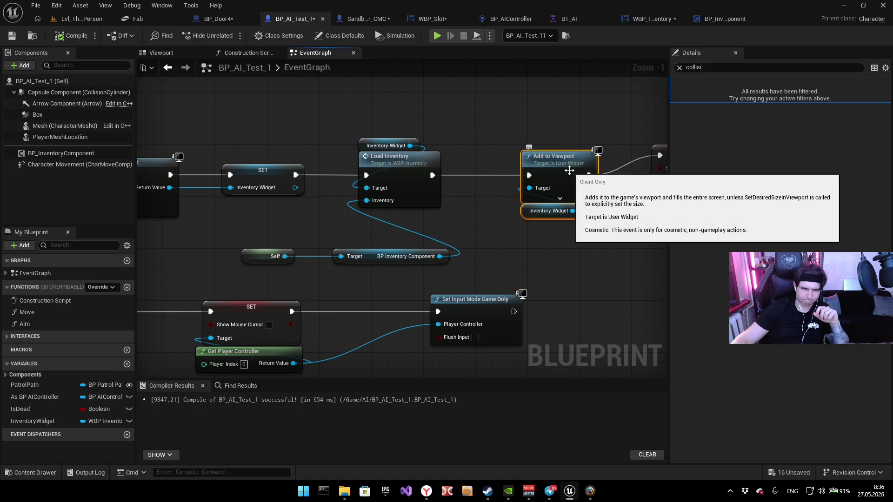
{"action": "left_click", "coordinate": [654, 24]}
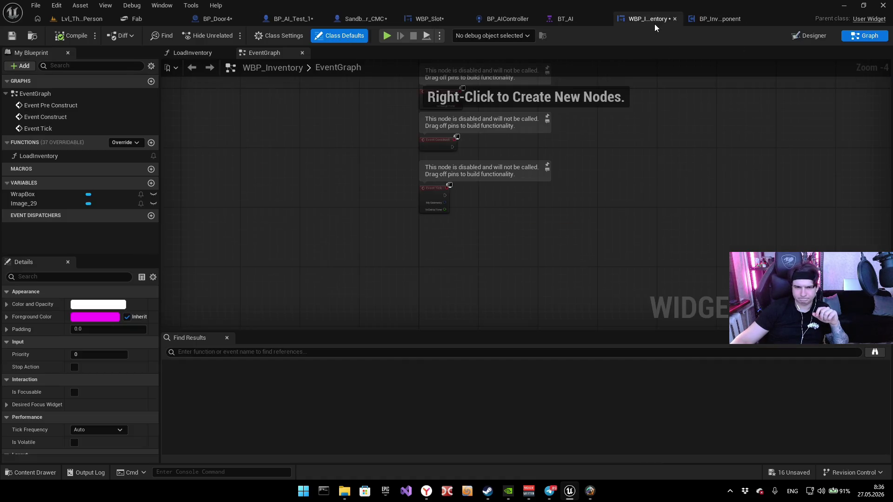
- Visit BP_InventoryComponent and WBP_Slot, placing WBP_Slot's tab right after BP_AI_Test_1
{"action": "left_click", "coordinate": [719, 21]}
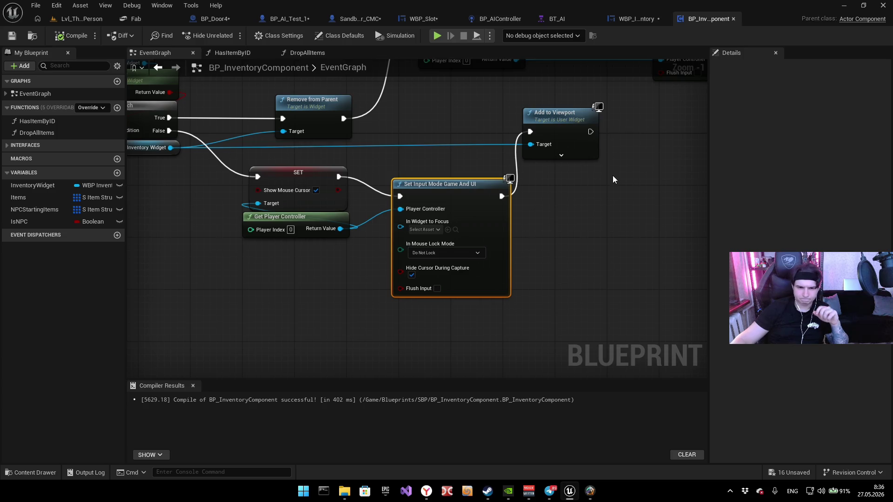
{"action": "left_click", "coordinate": [436, 20]}
{"action": "left_click_drag", "start_coordinate": [437, 21], "coordinate": [367, 20]}
{"action": "left_click_drag", "start_coordinate": [728, 122], "coordinate": [640, 112]}
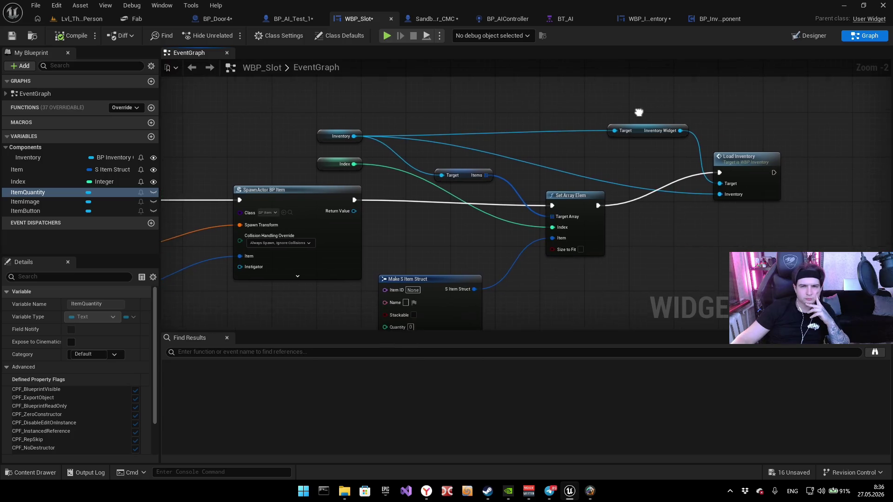
- In BP_AI_Test_1, show the component variables and pan from widget creation back to the overlap casts
{"action": "left_click", "coordinate": [293, 19]}
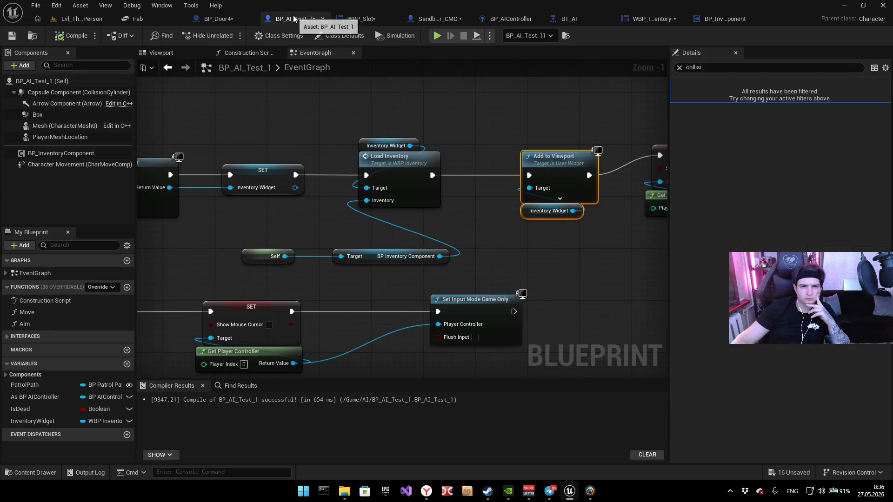
{"action": "left_click", "coordinate": [369, 147]}
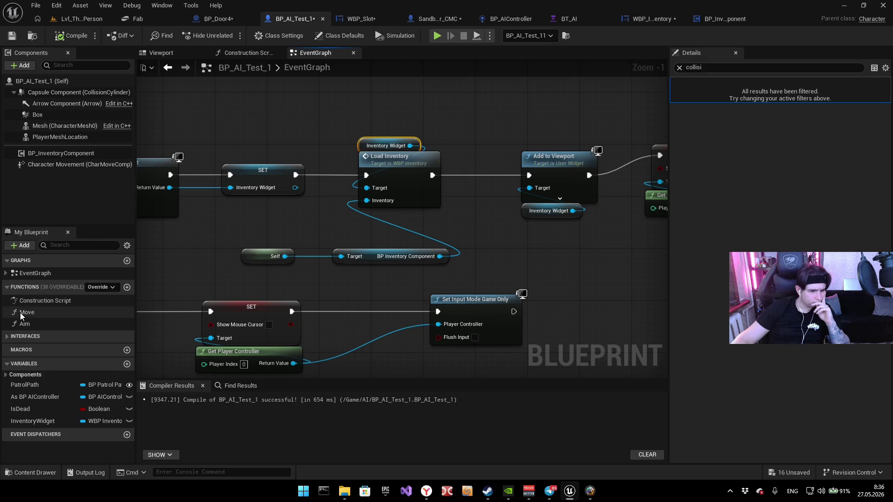
{"action": "left_click", "coordinate": [8, 366]}
{"action": "left_click", "coordinate": [9, 366]}
{"action": "left_click", "coordinate": [7, 375]}
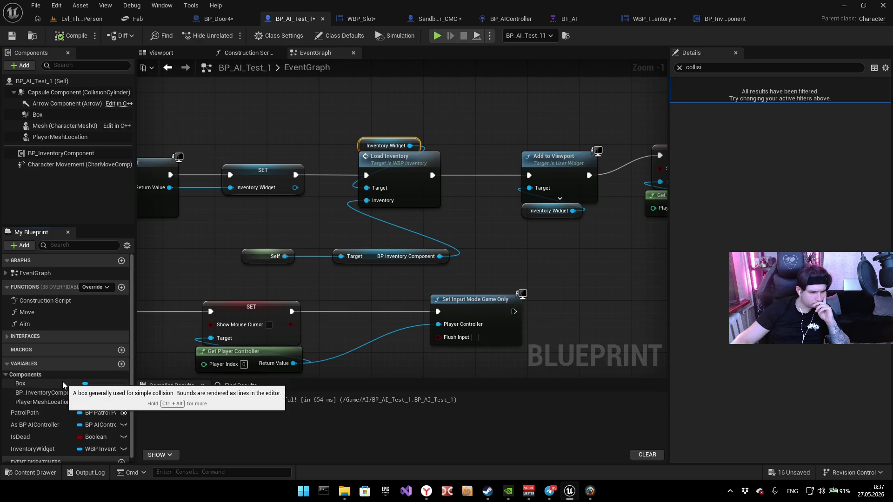
{"action": "left_click_drag", "start_coordinate": [269, 242], "coordinate": [492, 210]}
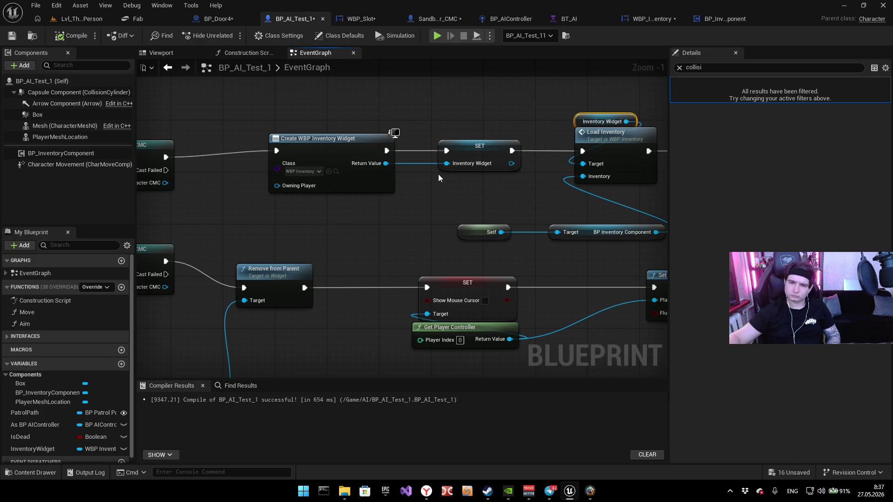
{"action": "mouse_move", "coordinate": [497, 176]}
{"action": "left_mouse_down"}
{"action": "mouse_move", "coordinate": [410, 163]}
{"action": "mouse_move", "coordinate": [353, 203]}
{"action": "left_mouse_up"}
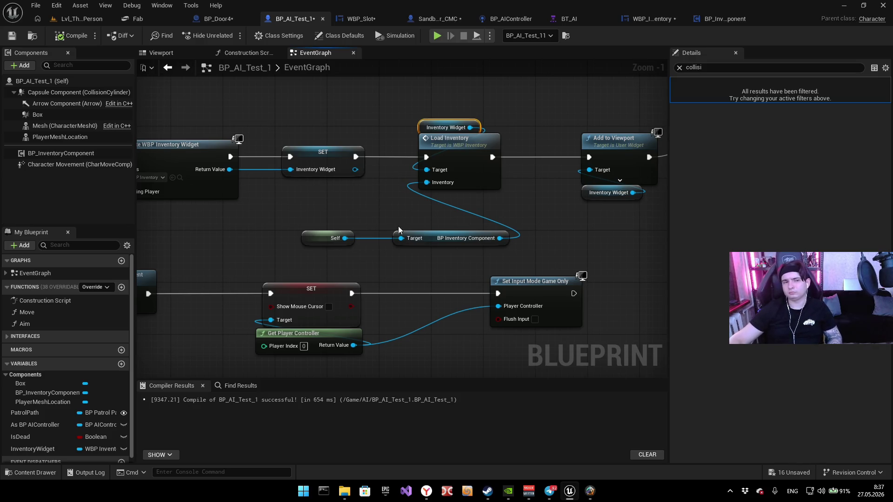
{"action": "left_click_drag", "start_coordinate": [402, 227], "coordinate": [425, 200]}
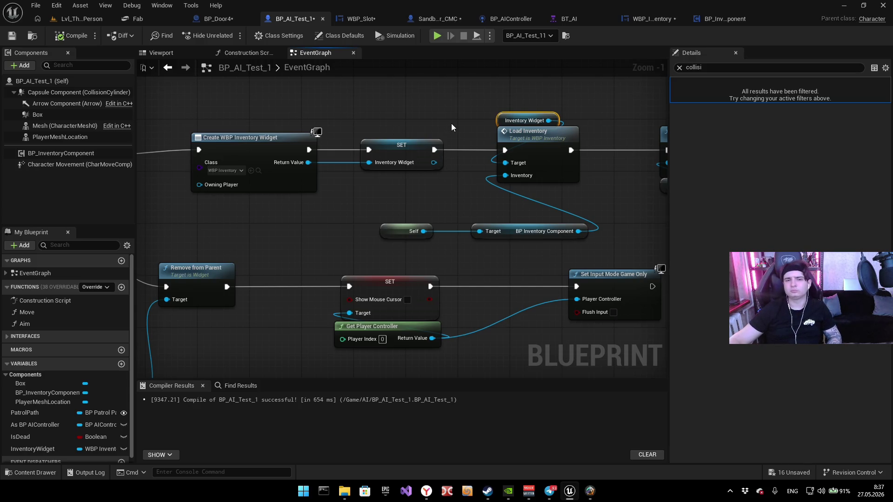
{"action": "mouse_move", "coordinate": [420, 127]}
{"action": "left_mouse_down"}
{"action": "mouse_move", "coordinate": [432, 136]}
{"action": "mouse_move", "coordinate": [303, 212]}
{"action": "left_mouse_up"}
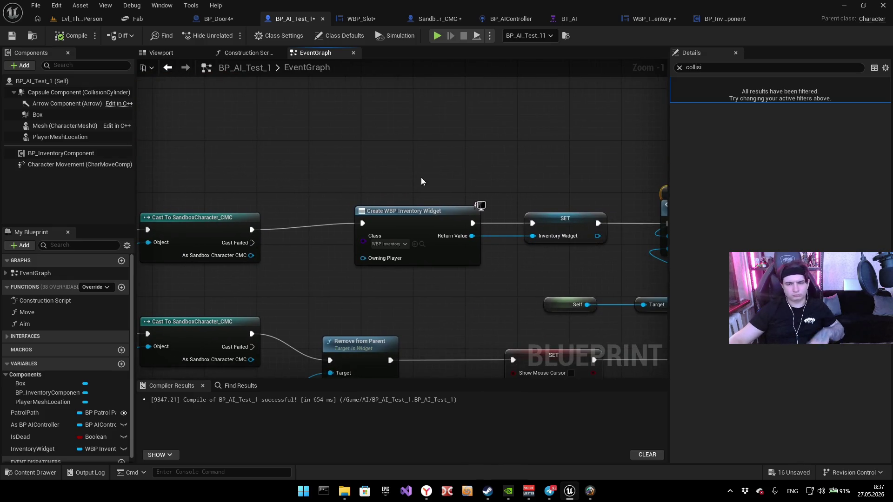
- Duplicate WBP_Slot's Load Inventory node and chain the copy after the original
{"action": "left_click_drag", "start_coordinate": [416, 183], "coordinate": [458, 166]}
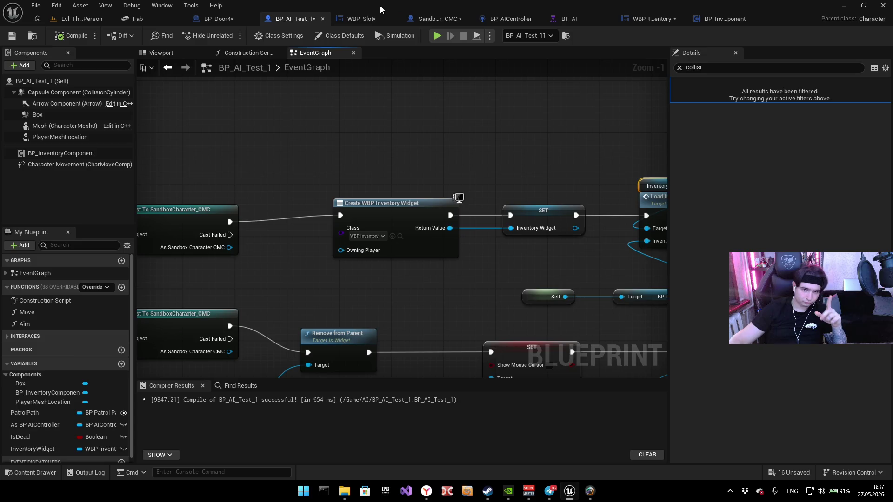
{"action": "left_click", "coordinate": [371, 18]}
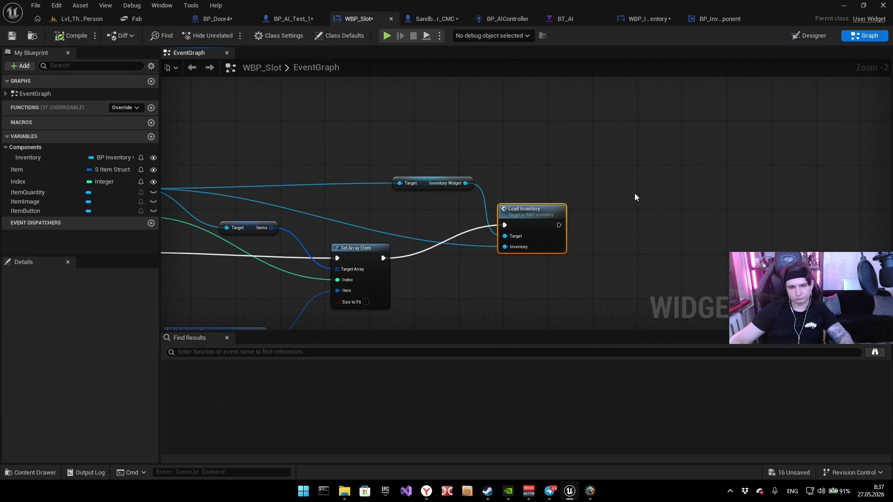
{"action": "key", "text": "ctrl+w"}
{"action": "left_click_drag", "start_coordinate": [700, 219], "coordinate": [559, 226]}
{"action": "mouse_move", "coordinate": [701, 214]}
{"action": "left_mouse_down"}
{"action": "mouse_move", "coordinate": [702, 152]}
{"action": "mouse_move", "coordinate": [648, 145]}
{"action": "left_mouse_up"}
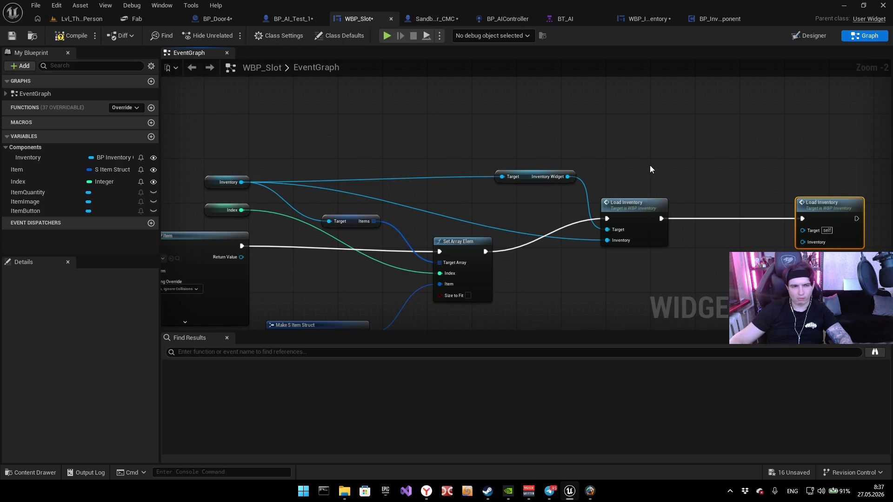
{"action": "left_click_drag", "start_coordinate": [747, 133], "coordinate": [548, 113]}
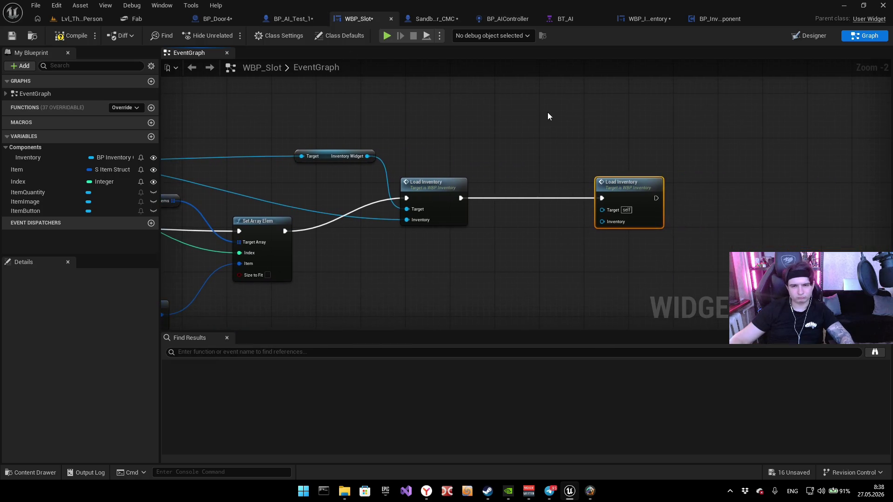
- Review BP_AI_Test_1's overlap event nodes, then return to WBP_Slot
{"action": "left_click", "coordinate": [283, 21]}
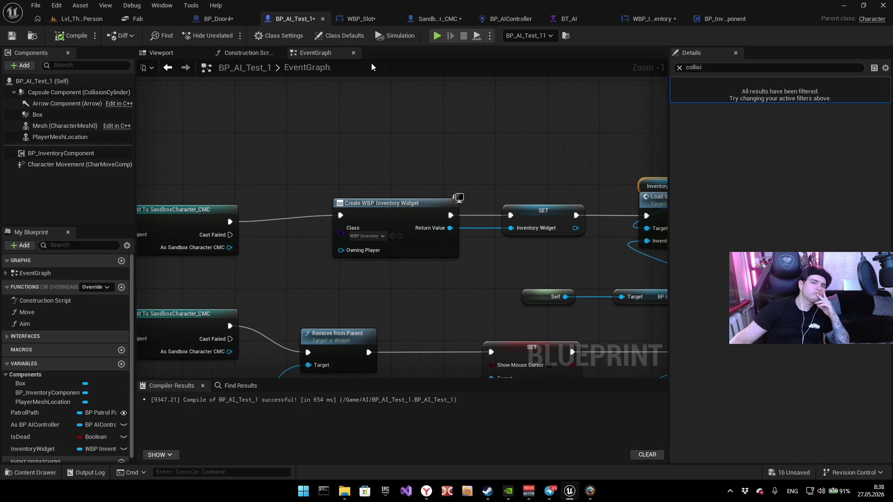
{"action": "mouse_move", "coordinate": [467, 143]}
{"action": "left_mouse_down"}
{"action": "mouse_move", "coordinate": [443, 121]}
{"action": "mouse_move", "coordinate": [234, 129]}
{"action": "left_mouse_up"}
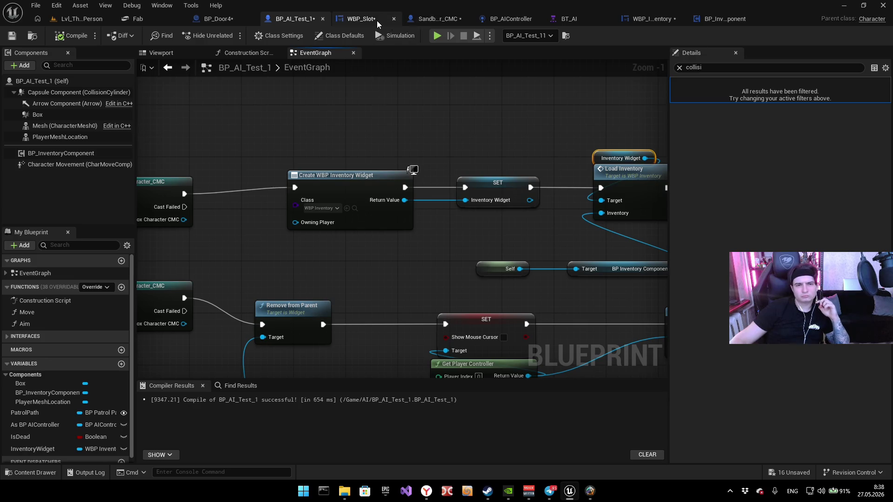
{"action": "left_click", "coordinate": [376, 20]}
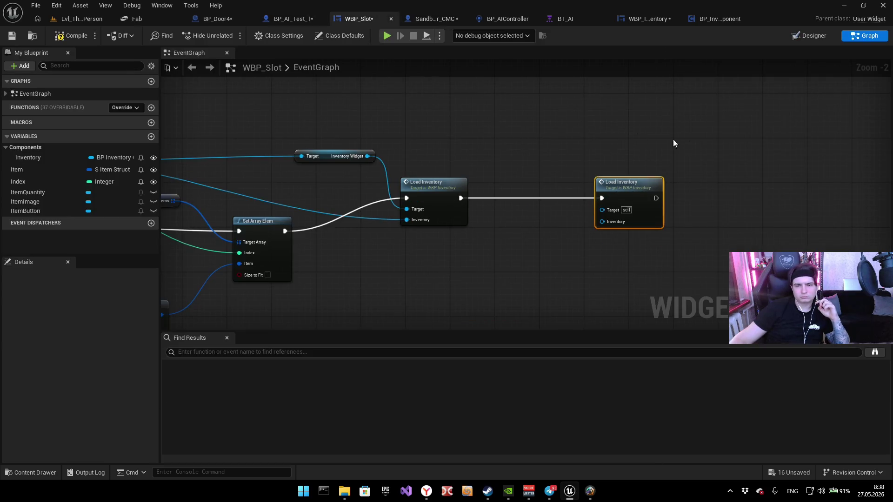
- Search all actions, not just context-sensitive ones, for 'bp_ai_te' in the WBP_Slot graph
{"action": "right_click", "coordinate": [521, 251]}
{"action": "type", "text": "bp"}
{"action": "type", "text": "w"}
{"action": "key", "text": "BackSpace"}
{"action": "type", "text": "_ai"}
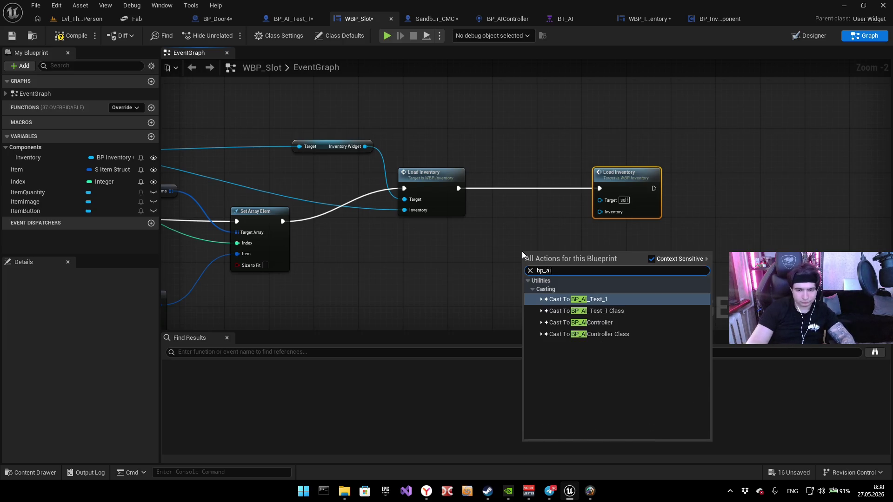
{"action": "type", "text": "_te"}
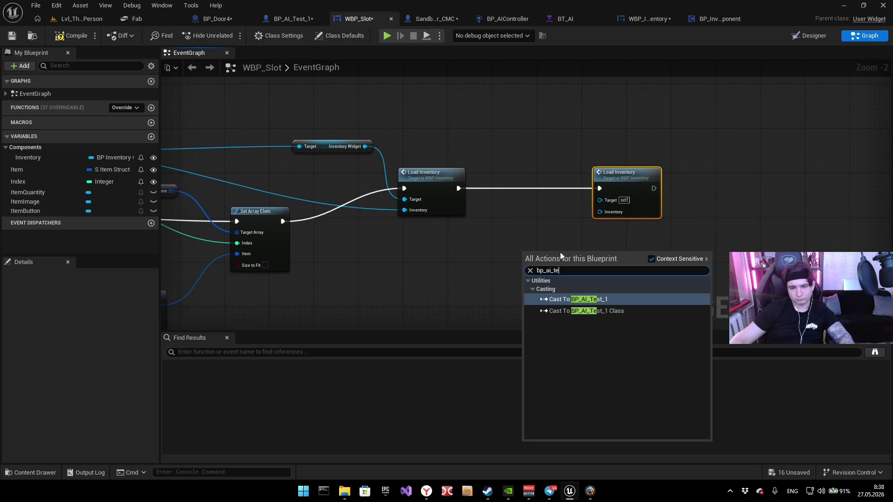
{"action": "left_click", "coordinate": [652, 259]}
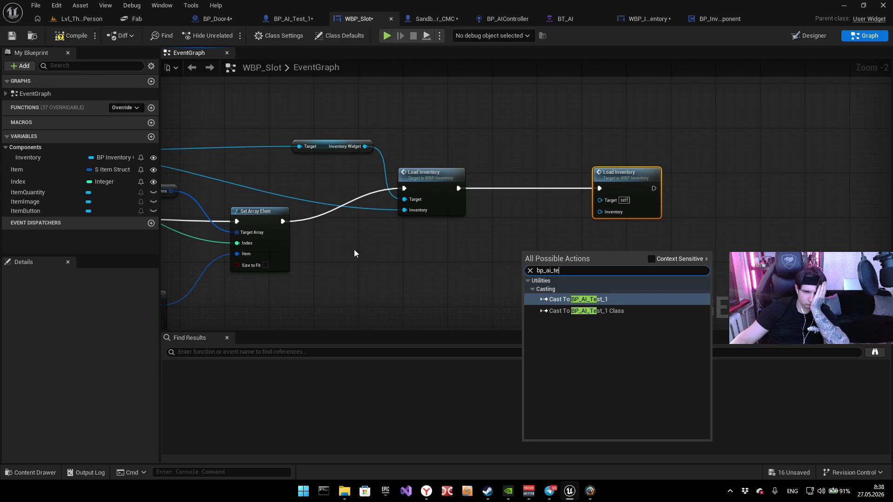
{"action": "left_click_drag", "start_coordinate": [354, 250], "coordinate": [421, 247]}
- Move the second Load Inventory node further right and select the Inventory getter
{"action": "scroll", "coordinate": [427, 246], "scroll_direction": "down", "scroll_amount": 3}
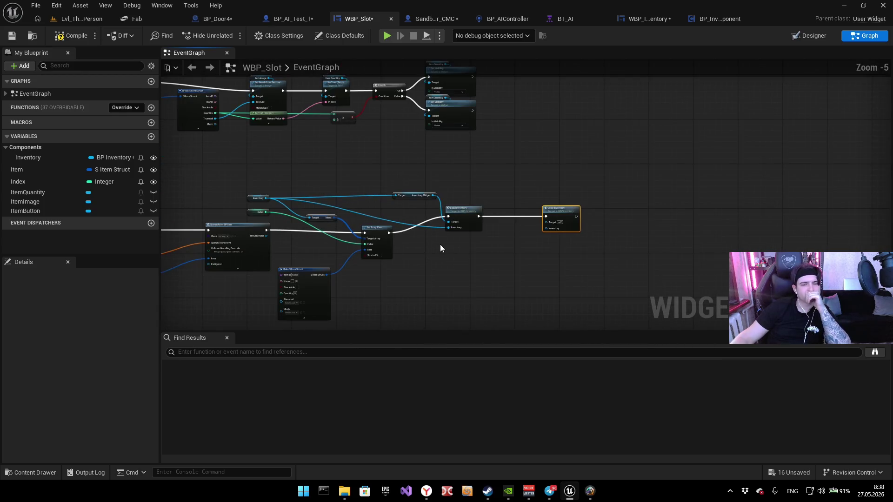
{"action": "scroll", "coordinate": [485, 225], "scroll_direction": "up", "scroll_amount": 3}
{"action": "left_click_drag", "start_coordinate": [641, 195], "coordinate": [808, 190]}
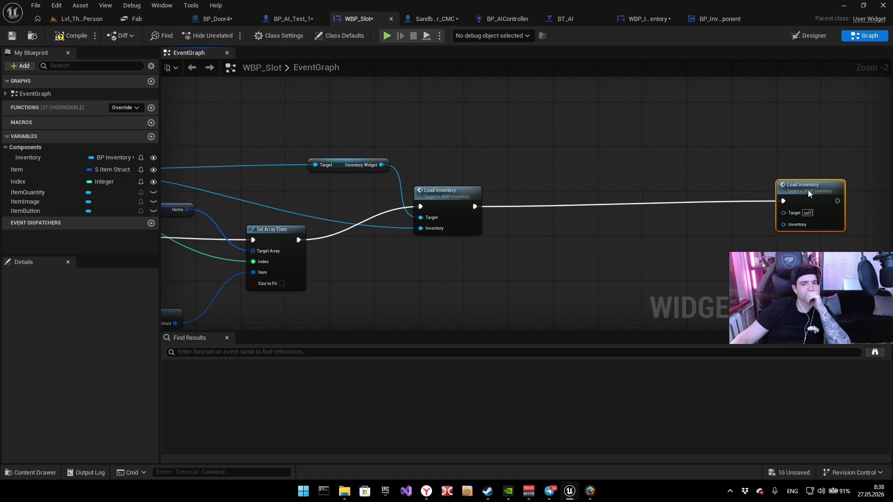
{"action": "left_click_drag", "start_coordinate": [523, 219], "coordinate": [419, 186]}
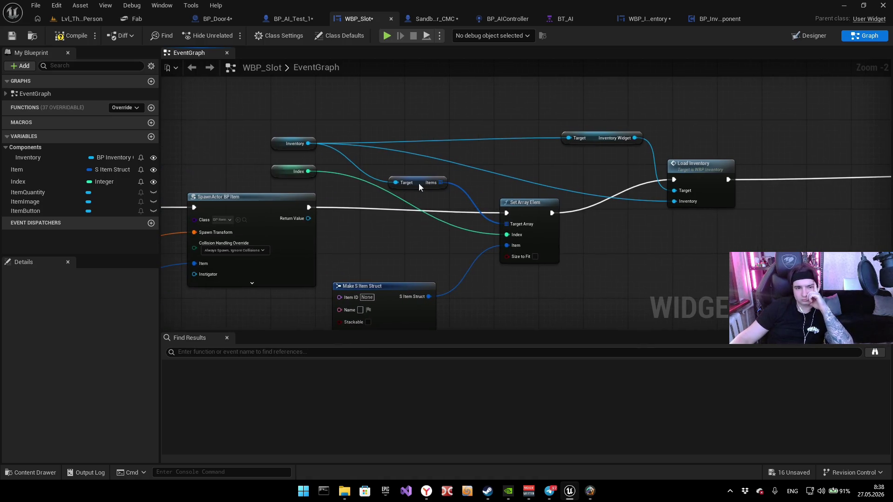
{"action": "left_click", "coordinate": [288, 148]}
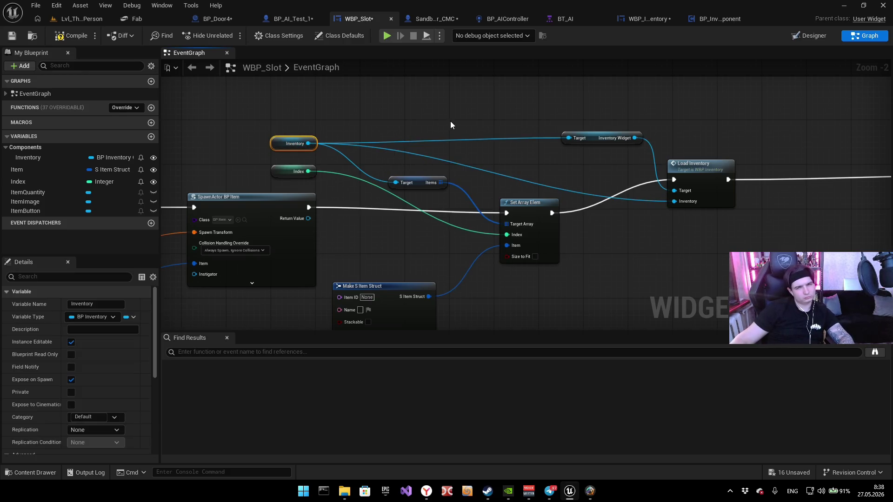
- Add a Cast To BP_AI_Test_1 node by searching 'cast to bp_ai'
{"action": "right_click", "coordinate": [456, 133]}
{"action": "type", "text": "cas"}
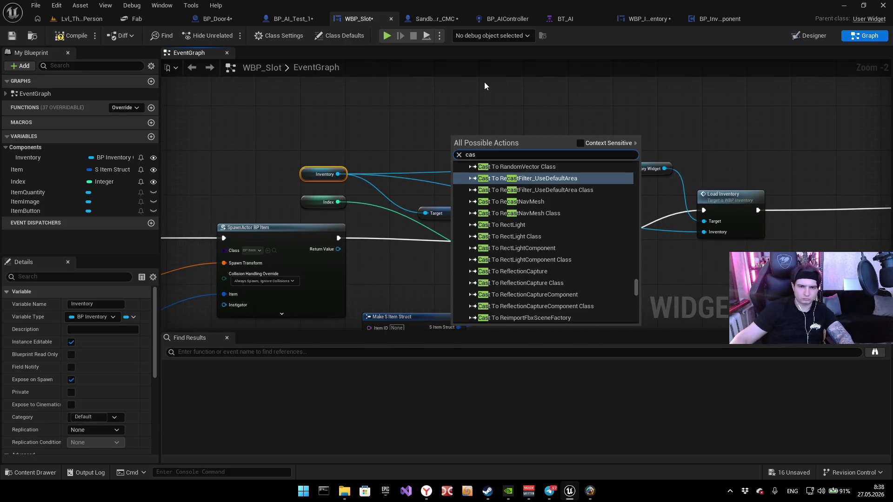
{"action": "type", "text": "t to bp"}
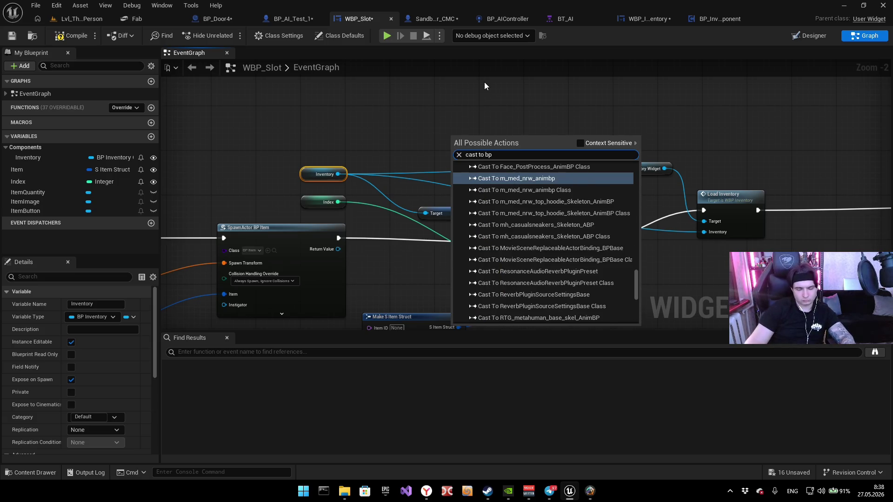
{"action": "type", "text": "_inve"}
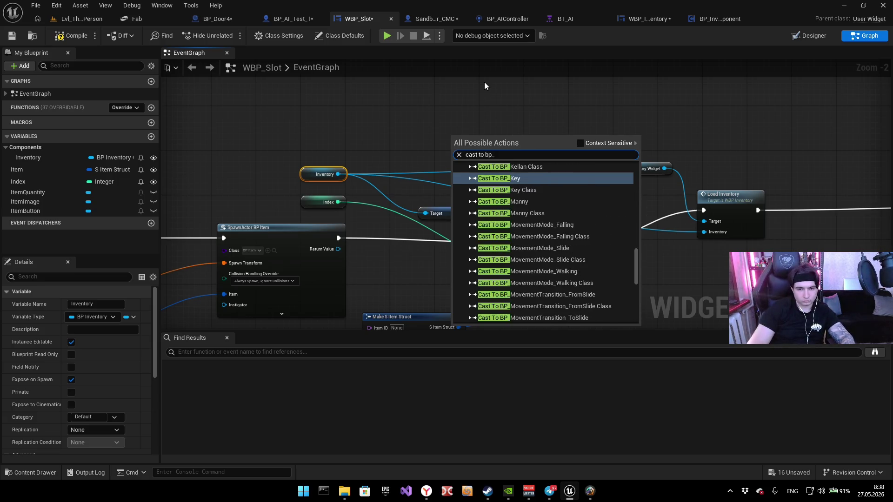
{"action": "key", "text": "BackSpace"}
{"action": "key", "text": "BackSpace"}
{"action": "key", "text": "BackSpace"}
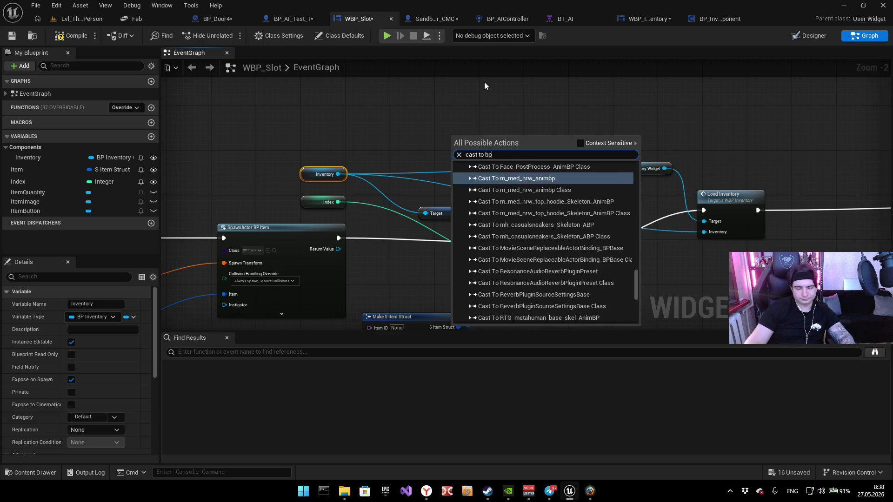
{"action": "type", "text": "_ai_"}
{"action": "key", "text": "Return"}
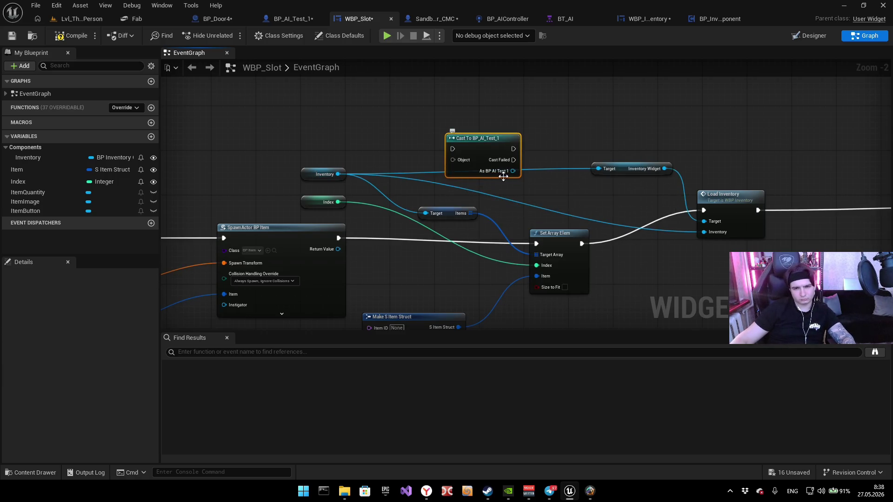
{"action": "mouse_move", "coordinate": [552, 185]}
{"action": "left_mouse_down"}
{"action": "mouse_move", "coordinate": [451, 185]}
{"action": "mouse_move", "coordinate": [560, 191]}
{"action": "mouse_move", "coordinate": [324, 180]}
{"action": "left_mouse_up"}
- Move the cast node right, relocate the Inventory getter beside it, and run it after the first Load Inventory
{"action": "left_click_drag", "start_coordinate": [266, 144], "coordinate": [665, 147]}
{"action": "left_click_drag", "start_coordinate": [479, 171], "coordinate": [677, 170]}
{"action": "left_click_drag", "start_coordinate": [275, 154], "coordinate": [316, 179]}
{"action": "mouse_move", "coordinate": [733, 153]}
{"action": "left_mouse_down"}
{"action": "mouse_move", "coordinate": [526, 149]}
{"action": "mouse_move", "coordinate": [614, 180]}
{"action": "mouse_move", "coordinate": [640, 197]}
{"action": "mouse_move", "coordinate": [643, 215]}
{"action": "mouse_move", "coordinate": [540, 236]}
{"action": "mouse_move", "coordinate": [523, 230]}
{"action": "left_mouse_up"}
{"action": "key", "text": "ctrl+x"}
{"action": "key", "text": "ctrl+v"}
{"action": "left_click", "coordinate": [368, 196]}
{"action": "key", "text": "ctrl+c"}
{"action": "left_click_drag", "start_coordinate": [367, 198], "coordinate": [240, 191]}
{"action": "key", "text": "ctrl+v"}
- Try adding an Inventory Widget getter from the cast result, deleting a mistakenly added Inventory getter
{"action": "mouse_move", "coordinate": [531, 242]}
{"action": "left_mouse_down"}
{"action": "mouse_move", "coordinate": [529, 253]}
{"action": "mouse_move", "coordinate": [570, 210]}
{"action": "left_mouse_up"}
{"action": "left_click", "coordinate": [566, 243]}
{"action": "left_click_drag", "start_coordinate": [405, 120], "coordinate": [432, 260]}
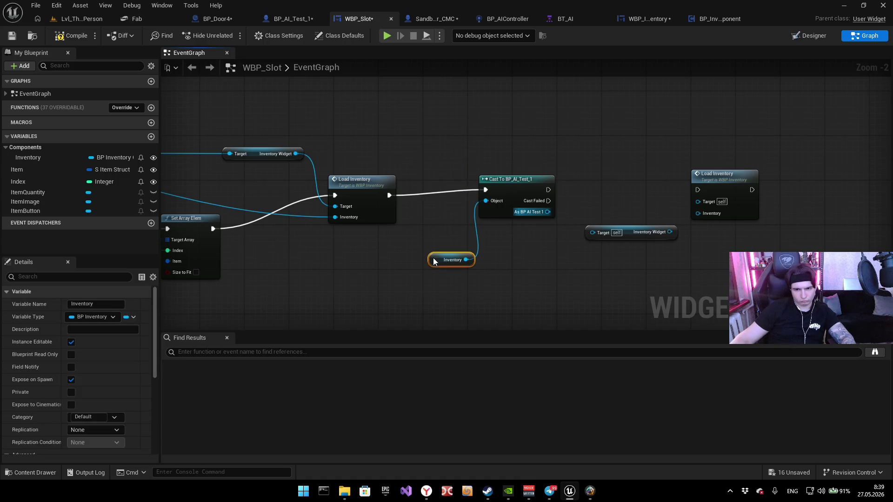
{"action": "mouse_move", "coordinate": [538, 215]}
{"action": "left_mouse_down"}
{"action": "mouse_move", "coordinate": [485, 218]}
{"action": "mouse_move", "coordinate": [570, 176]}
{"action": "left_mouse_up"}
{"action": "type", "text": "inve"}
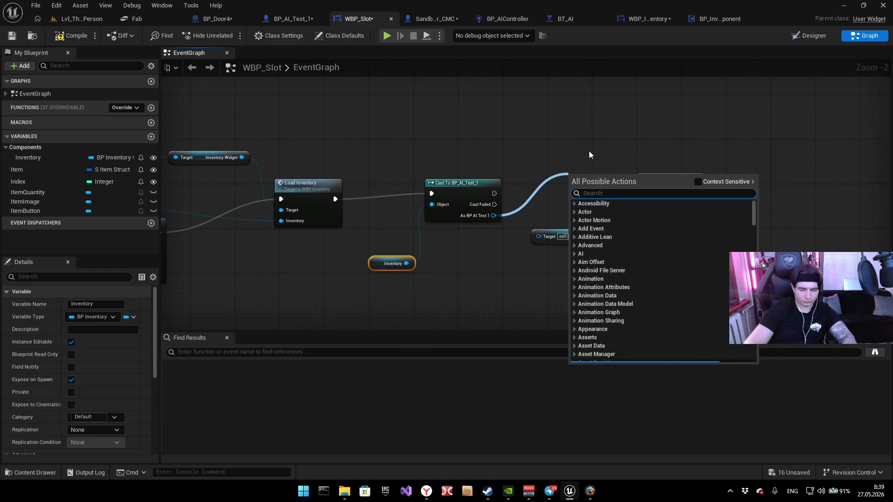
{"action": "key", "text": "Return"}
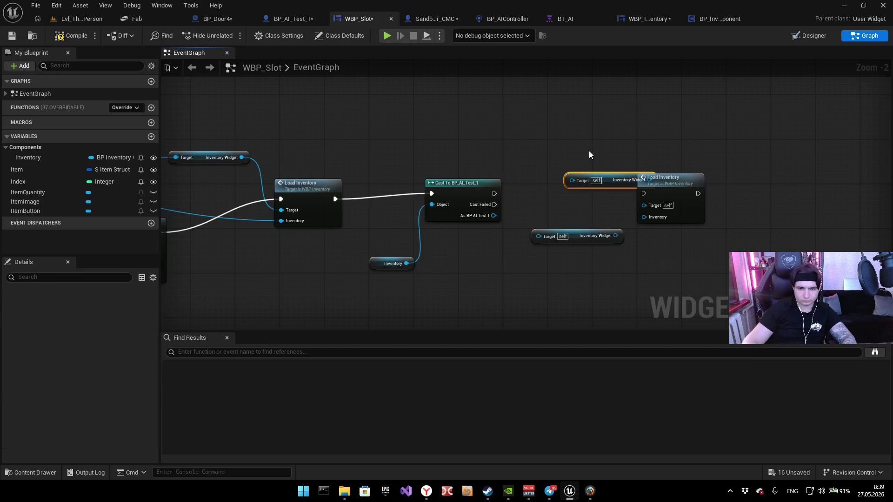
{"action": "mouse_move", "coordinate": [571, 180]}
{"action": "left_mouse_down"}
{"action": "mouse_move", "coordinate": [527, 212]}
{"action": "mouse_move", "coordinate": [511, 273]}
{"action": "left_mouse_up"}
{"action": "key", "text": "Escape"}
{"action": "key", "text": "ctrl+w"}
{"action": "type", "text": "get inven"}
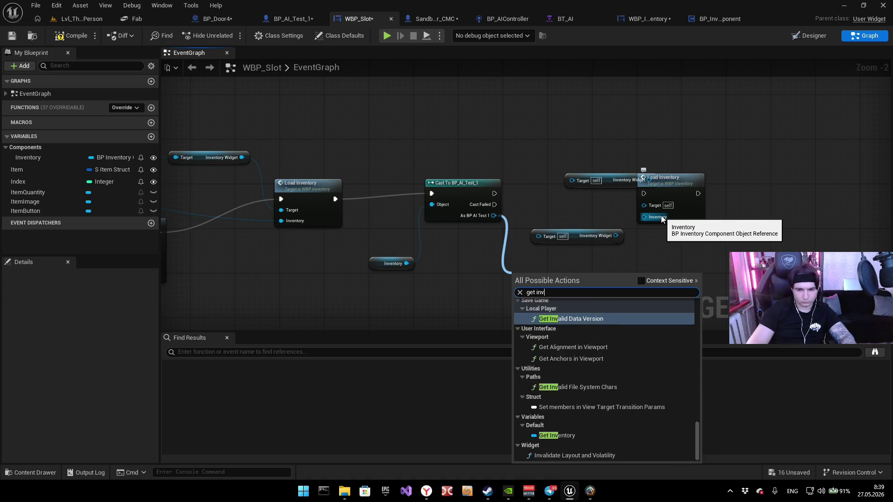
{"action": "scroll", "coordinate": [567, 419], "scroll_direction": "down", "scroll_amount": 1}
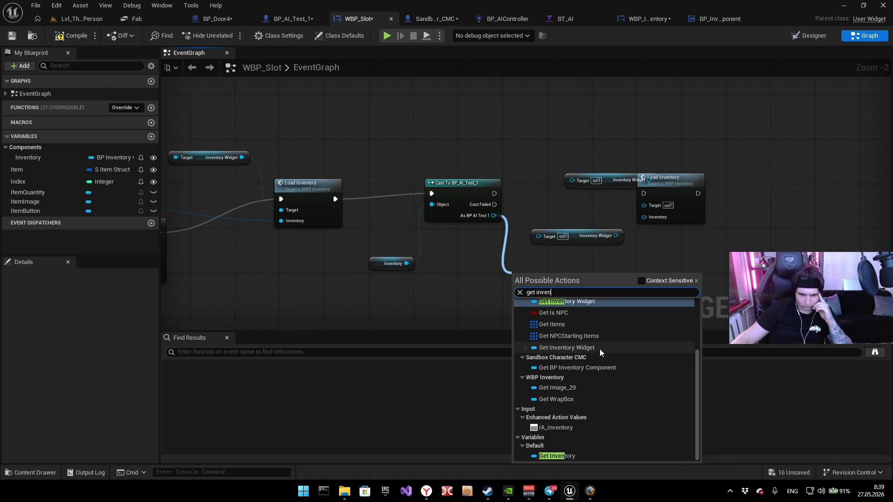
{"action": "left_click", "coordinate": [567, 458]}
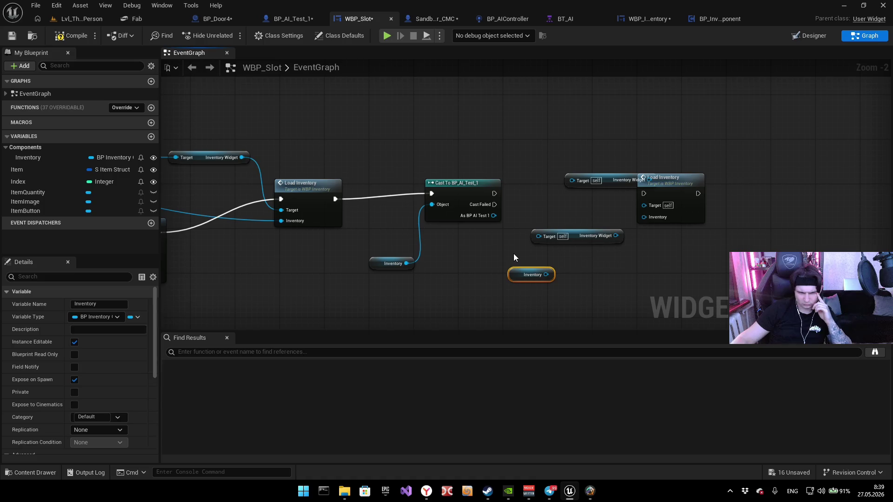
{"action": "key", "text": "Delete"}
- Get Inventory Widget from the cast's BP AI Test 1 output, delete leftover getters, and wire it to Load Inventory's Target
{"action": "left_click_drag", "start_coordinate": [493, 215], "coordinate": [519, 275]}
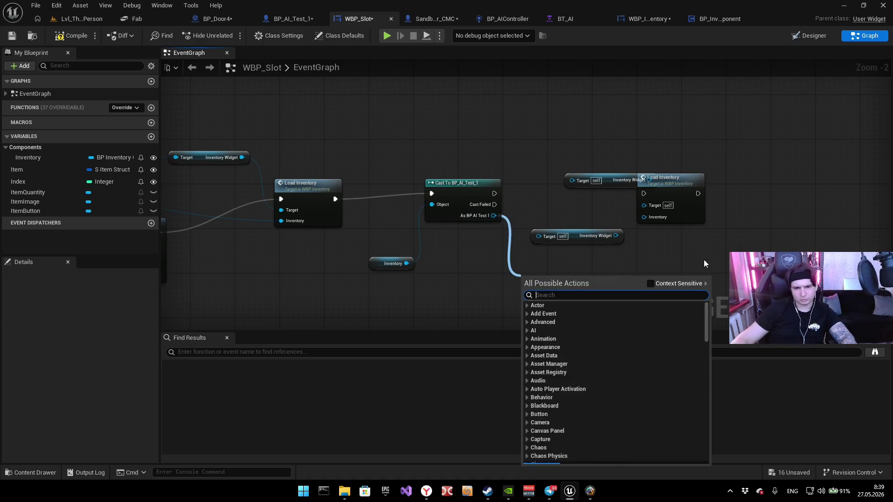
{"action": "type", "text": "get inve"}
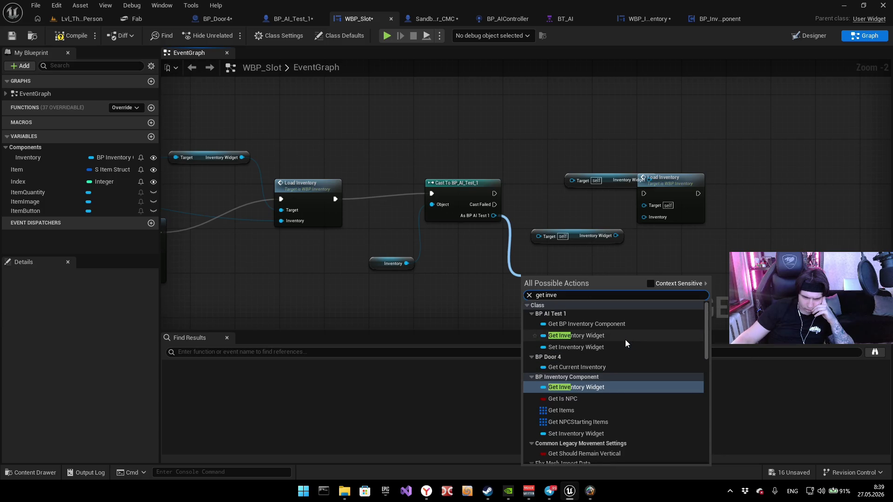
{"action": "left_click", "coordinate": [619, 336]}
{"action": "left_click_drag", "start_coordinate": [582, 254], "coordinate": [591, 157]}
{"action": "key", "text": "Delete"}
{"action": "mouse_move", "coordinate": [593, 280]}
{"action": "left_mouse_down"}
{"action": "mouse_move", "coordinate": [647, 220]}
{"action": "mouse_move", "coordinate": [647, 205]}
{"action": "left_mouse_up"}
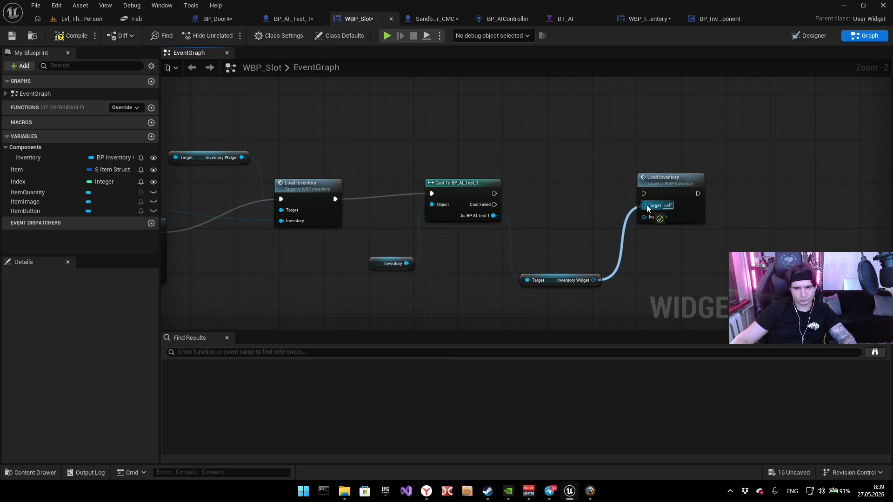
{"action": "scroll", "coordinate": [646, 205], "scroll_direction": "down", "scroll_amount": 2}
{"action": "scroll", "coordinate": [469, 219], "scroll_direction": "up", "scroll_amount": 4}
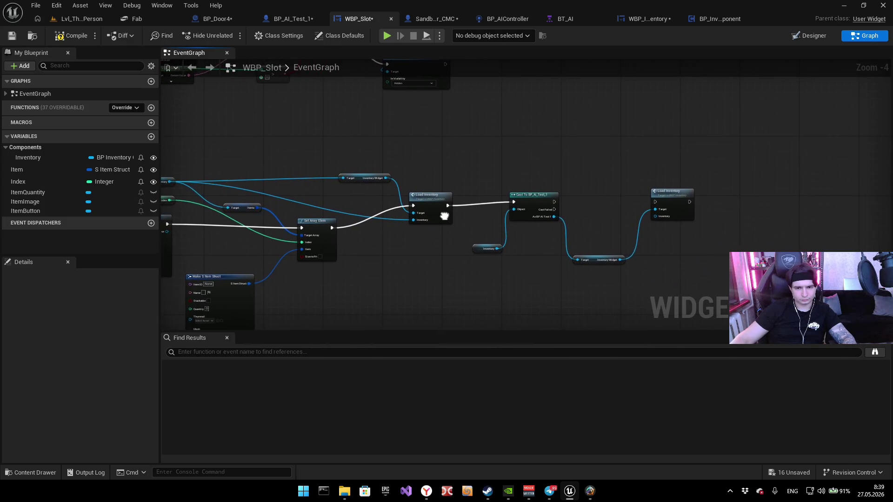
- Connect the Inventory variable to the second Load Inventory's Inventory pin
{"action": "mouse_move", "coordinate": [446, 214]}
{"action": "left_mouse_down"}
{"action": "mouse_move", "coordinate": [660, 213]}
{"action": "mouse_move", "coordinate": [649, 216]}
{"action": "left_mouse_up"}
{"action": "left_click_drag", "start_coordinate": [532, 238], "coordinate": [701, 234]}
{"action": "scroll", "coordinate": [701, 233], "scroll_direction": "down", "scroll_amount": 3}
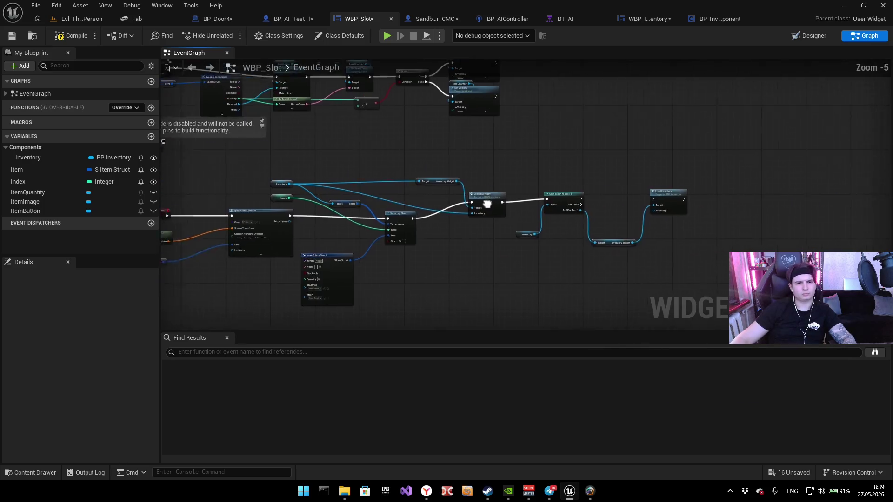
{"action": "scroll", "coordinate": [377, 177], "scroll_direction": "up", "scroll_amount": 2}
{"action": "left_click_drag", "start_coordinate": [378, 178], "coordinate": [366, 148]}
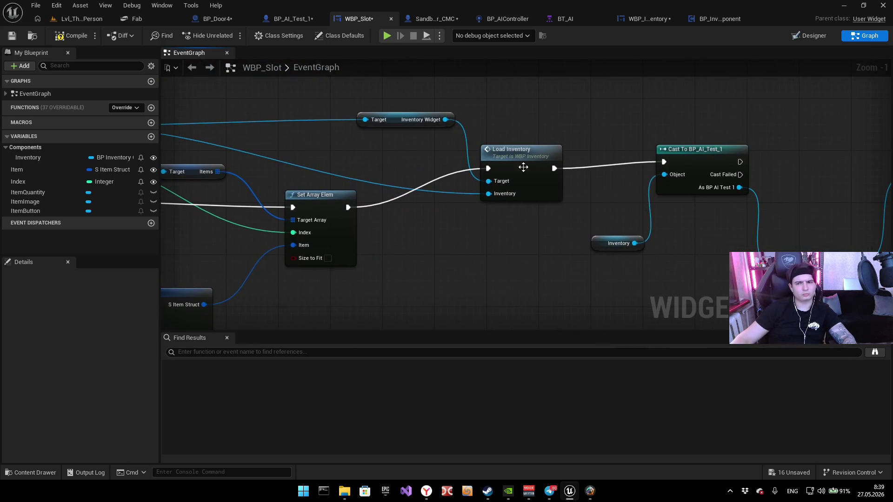
{"action": "mouse_move", "coordinate": [365, 213]}
{"action": "left_mouse_down"}
{"action": "mouse_move", "coordinate": [486, 225]}
{"action": "mouse_move", "coordinate": [501, 234]}
{"action": "mouse_move", "coordinate": [308, 213]}
{"action": "left_mouse_up"}
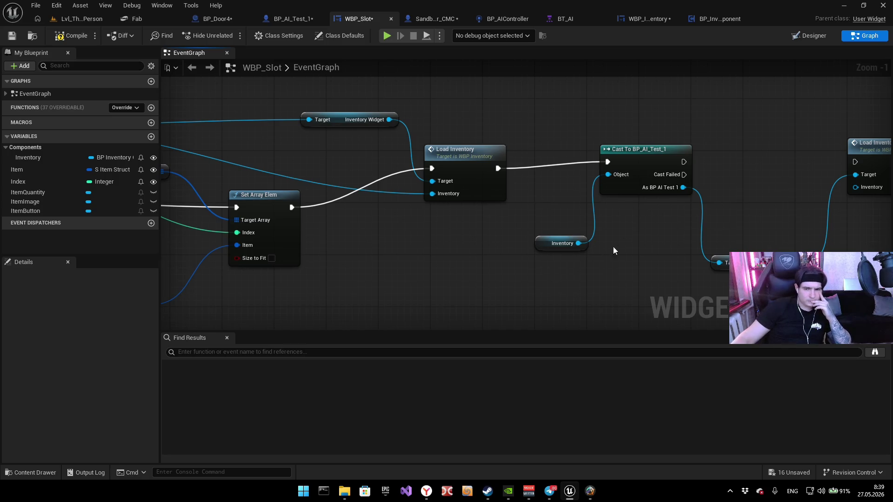
{"action": "left_click_drag", "start_coordinate": [610, 247], "coordinate": [518, 253]}
{"action": "left_click_drag", "start_coordinate": [255, 253], "coordinate": [501, 267]}
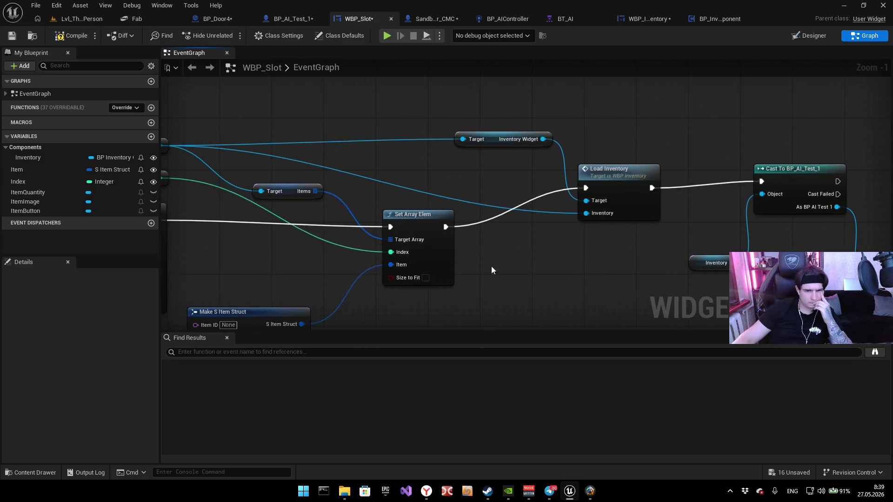
{"action": "scroll", "coordinate": [500, 266], "scroll_direction": "down", "scroll_amount": 3}
{"action": "left_click_drag", "start_coordinate": [609, 258], "coordinate": [348, 275]}
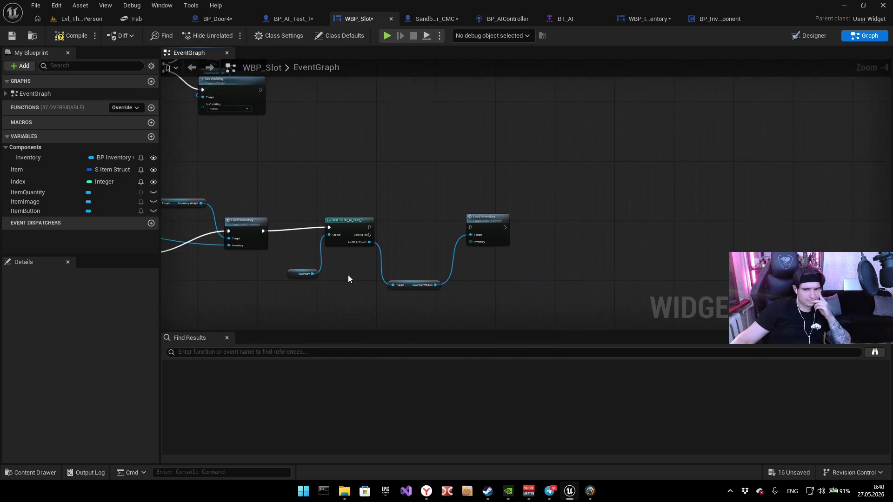
{"action": "scroll", "coordinate": [348, 275], "scroll_direction": "up", "scroll_amount": 3}
{"action": "left_click_drag", "start_coordinate": [290, 273], "coordinate": [565, 216]}
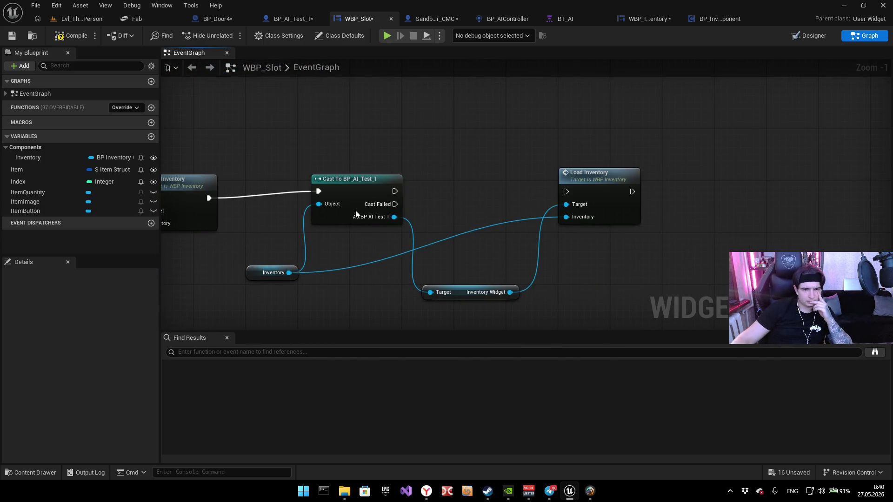
- Compile WBP_Slot and read the warning that the cast to BP_AI_Test_1 always fails
{"action": "left_click", "coordinate": [72, 36]}
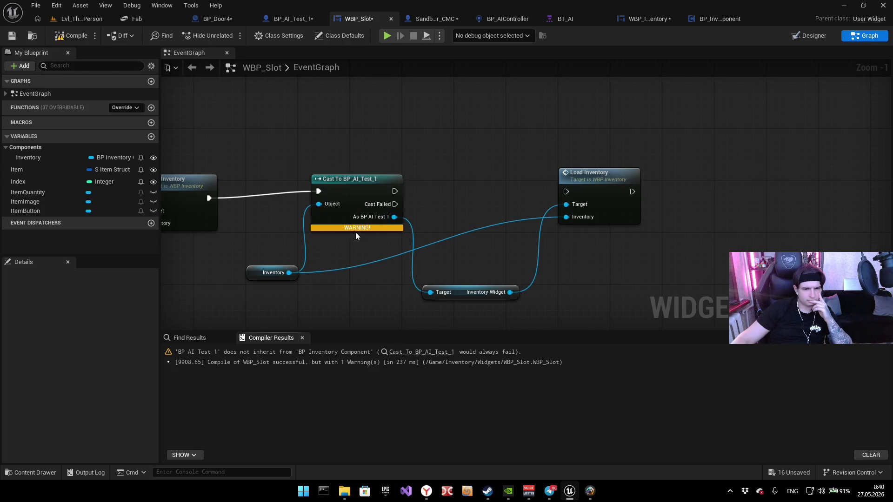
{"action": "mouse_move", "coordinate": [353, 229]}
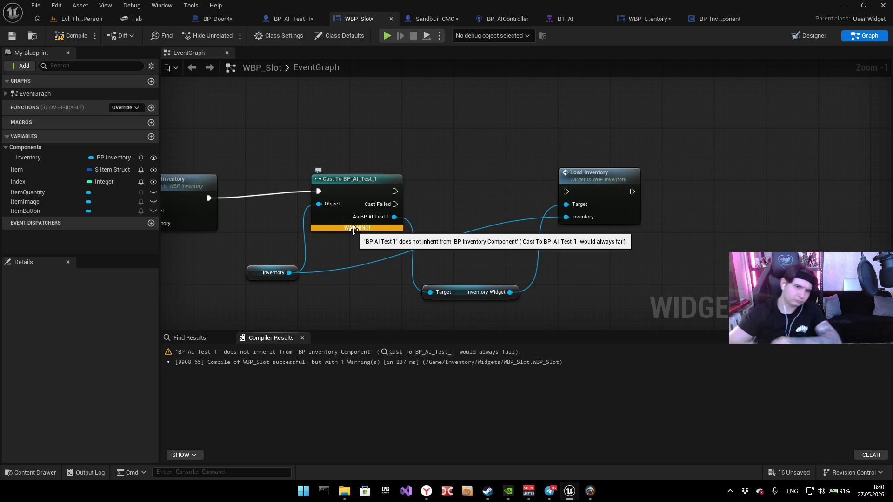
{"action": "left_click_drag", "start_coordinate": [348, 131], "coordinate": [467, 126]}
- Add a Get All Actors Of Class node after Load Inventory, set to BP_AI_Test_1
{"action": "left_click_drag", "start_coordinate": [329, 194], "coordinate": [439, 130]}
{"action": "type", "text": "get all actor"}
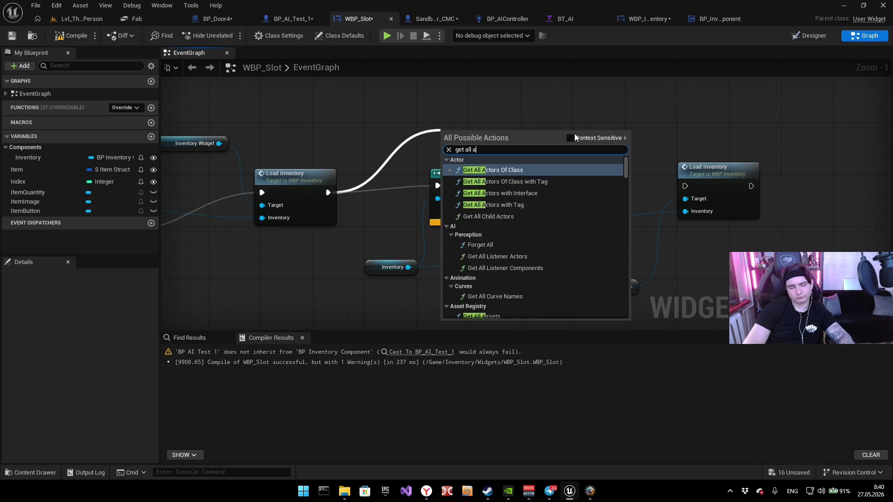
{"action": "type", "text": "s"}
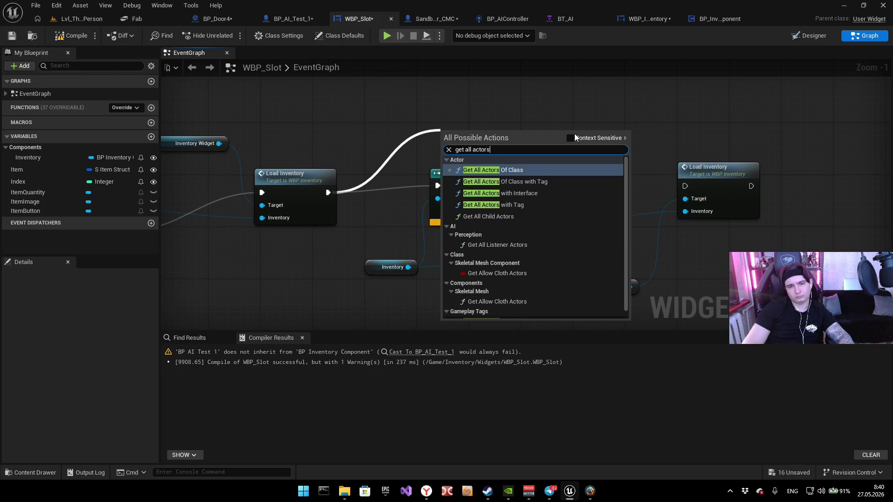
{"action": "key", "text": "Return"}
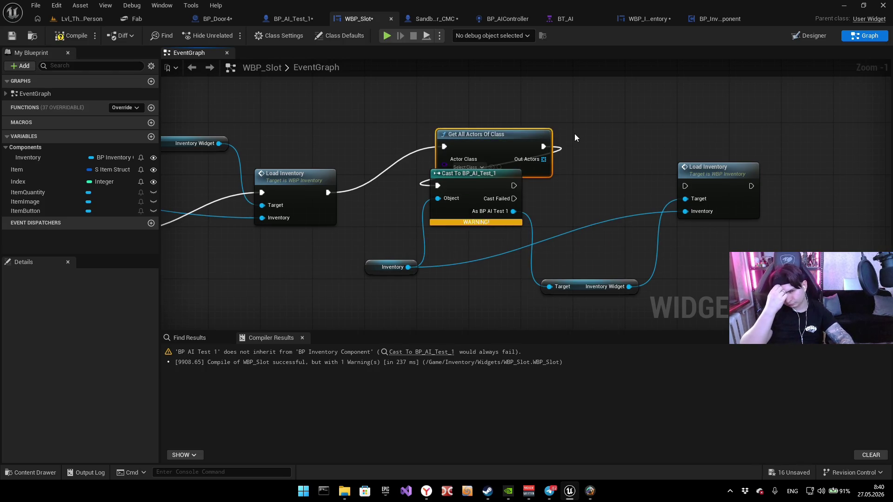
{"action": "mouse_move", "coordinate": [362, 300]}
{"action": "left_mouse_down"}
{"action": "mouse_move", "coordinate": [418, 260]}
{"action": "mouse_move", "coordinate": [765, 184]}
{"action": "left_mouse_up"}
{"action": "left_click_drag", "start_coordinate": [498, 187], "coordinate": [661, 187]}
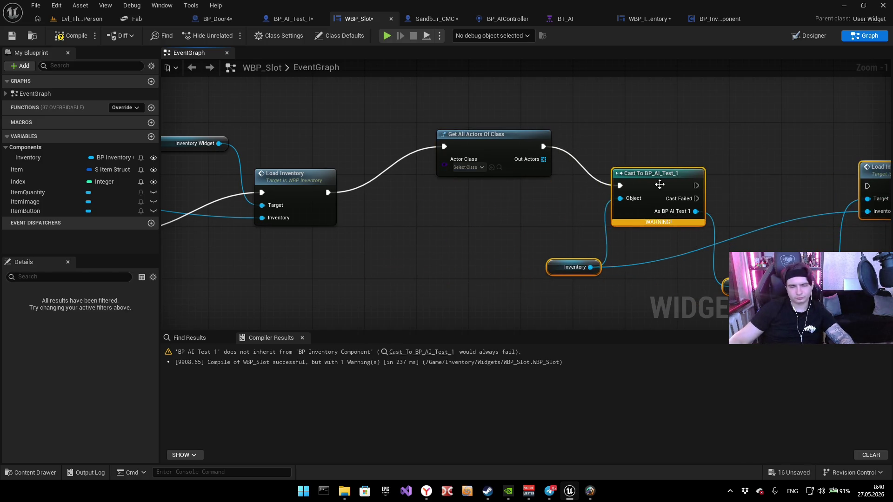
{"action": "left_click_drag", "start_coordinate": [483, 153], "coordinate": [450, 186]}
{"action": "left_click", "coordinate": [436, 201]}
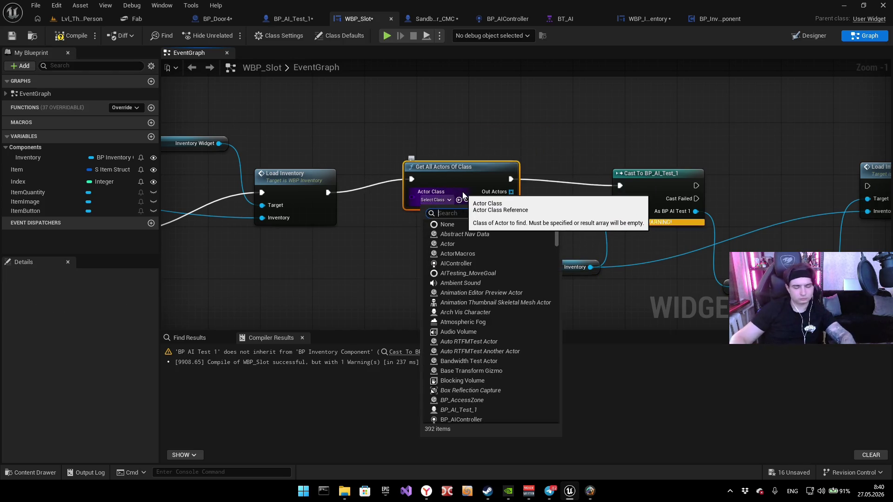
{"action": "type", "text": "bp_ai"}
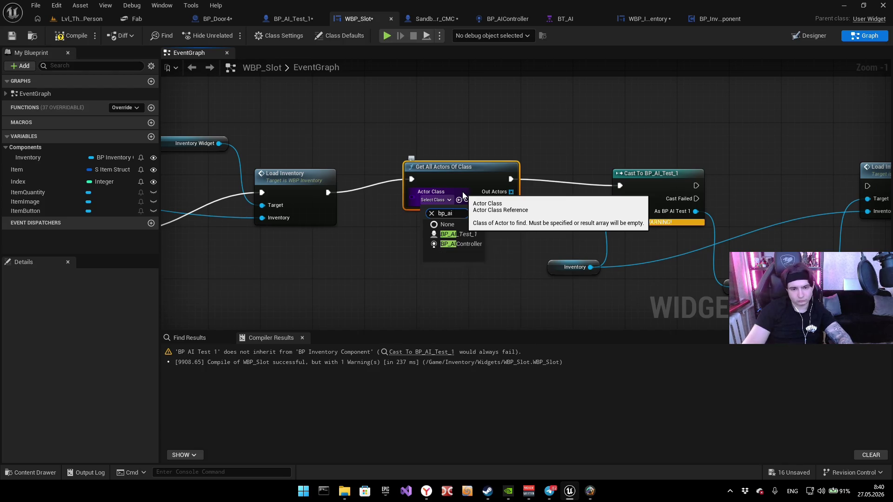
{"action": "left_click", "coordinate": [458, 234]}
- Add a For Each Loop after Get All Actors Of Class, feeding the found actors into its Array
{"action": "left_click_drag", "start_coordinate": [554, 207], "coordinate": [370, 258]}
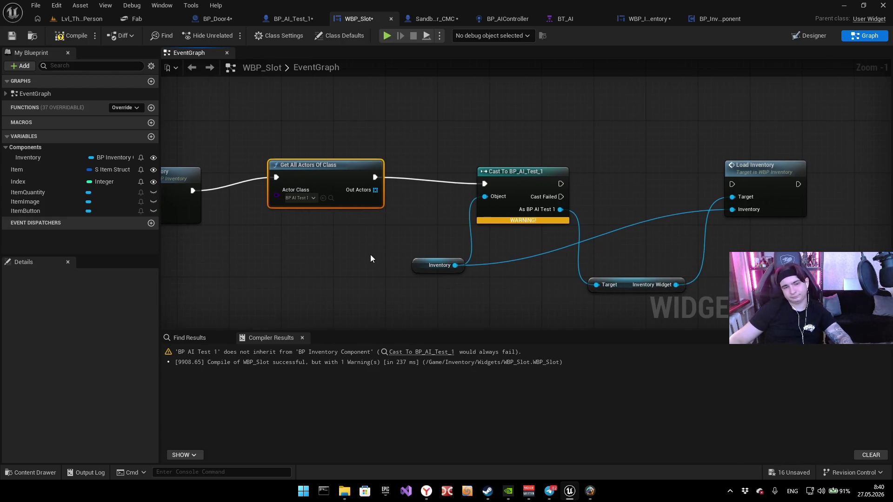
{"action": "right_click", "coordinate": [378, 255]}
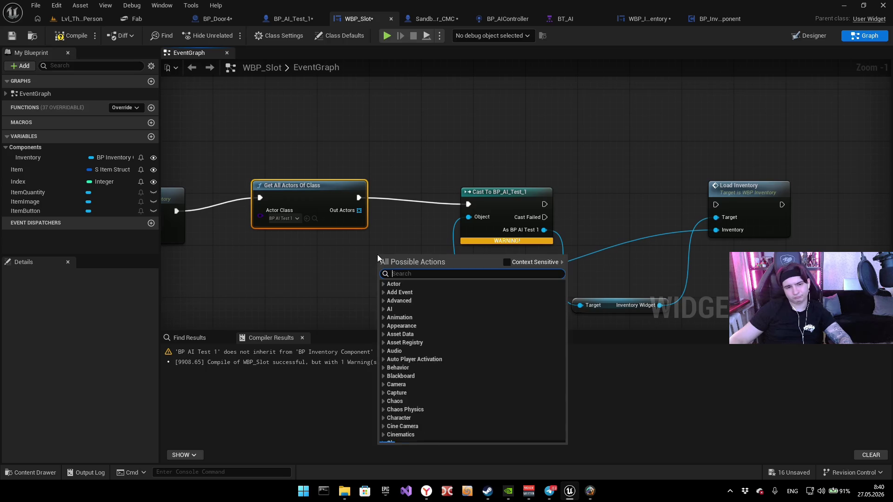
{"action": "left_click", "coordinate": [417, 139]}
{"action": "left_click_drag", "start_coordinate": [357, 197], "coordinate": [415, 145]}
{"action": "type", "text": "cast"}
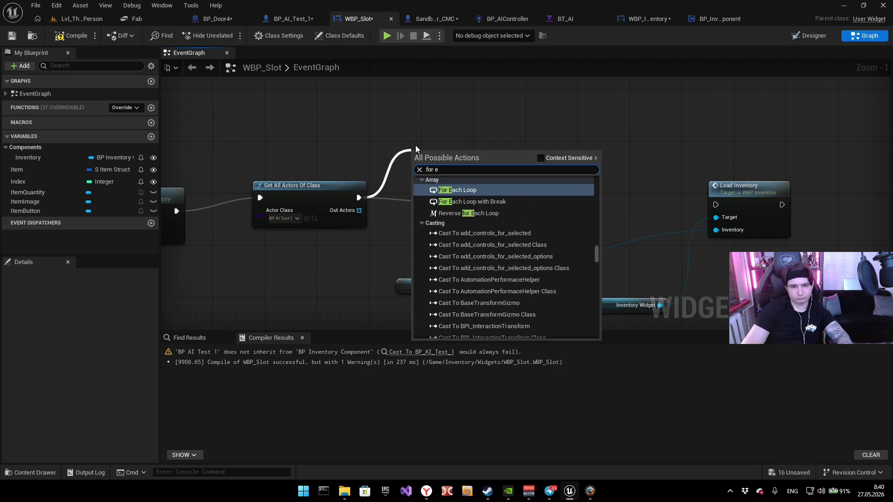
{"action": "key", "text": "Return"}
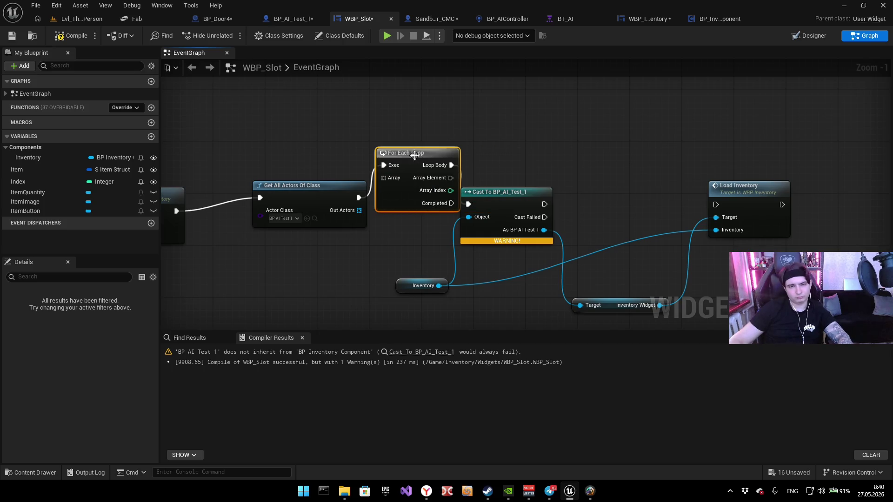
{"action": "mouse_move", "coordinate": [425, 305]}
{"action": "left_mouse_down"}
{"action": "mouse_move", "coordinate": [675, 223]}
{"action": "mouse_move", "coordinate": [759, 222]}
{"action": "left_mouse_up"}
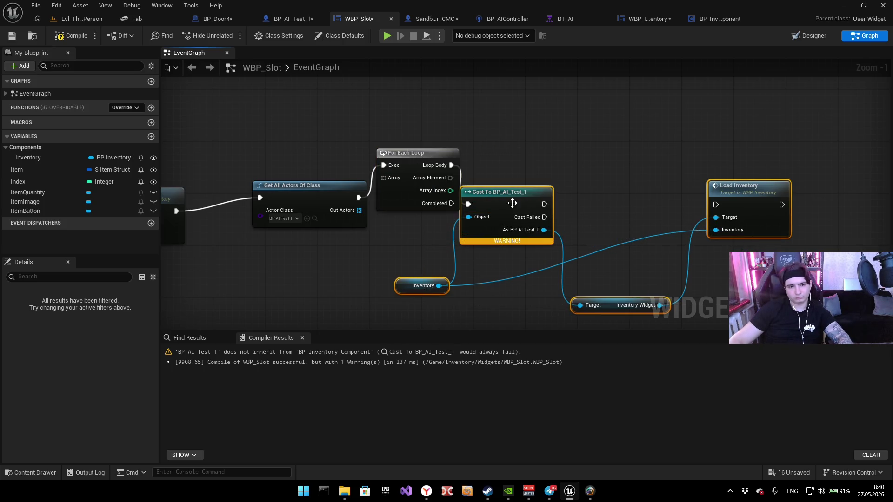
{"action": "left_click_drag", "start_coordinate": [515, 204], "coordinate": [671, 190]}
{"action": "left_click_drag", "start_coordinate": [415, 163], "coordinate": [454, 190]}
{"action": "left_click_drag", "start_coordinate": [400, 208], "coordinate": [359, 210]}
- Delete the failing cast and connect Array Element to the Inventory Widget getter's Target
{"action": "left_click_drag", "start_coordinate": [527, 169], "coordinate": [424, 163]}
{"action": "left_click", "coordinate": [515, 167]}
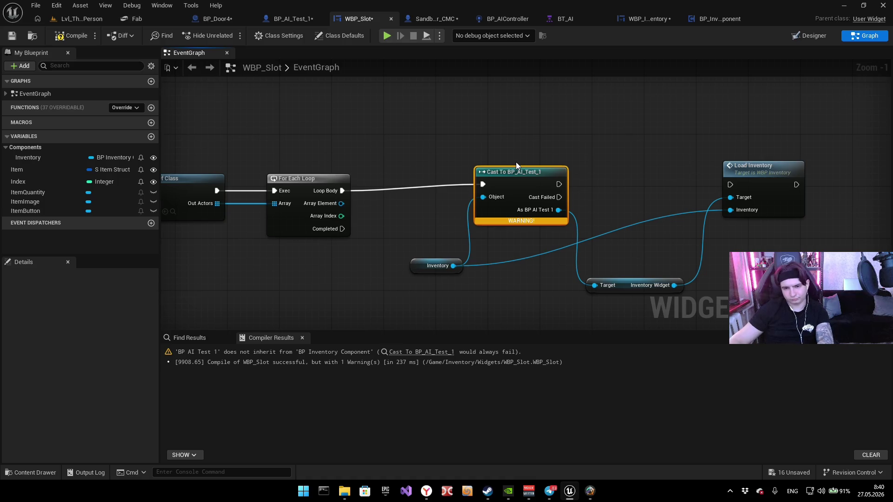
{"action": "key", "text": "Delete"}
{"action": "left_click_drag", "start_coordinate": [594, 285], "coordinate": [341, 203]}
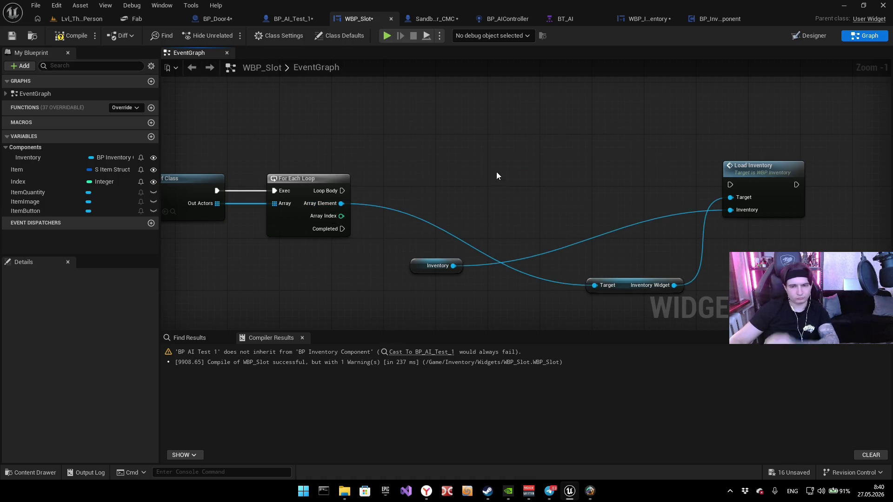
{"action": "left_click_drag", "start_coordinate": [496, 176], "coordinate": [507, 194]}
{"action": "left_click_drag", "start_coordinate": [572, 255], "coordinate": [455, 177]}
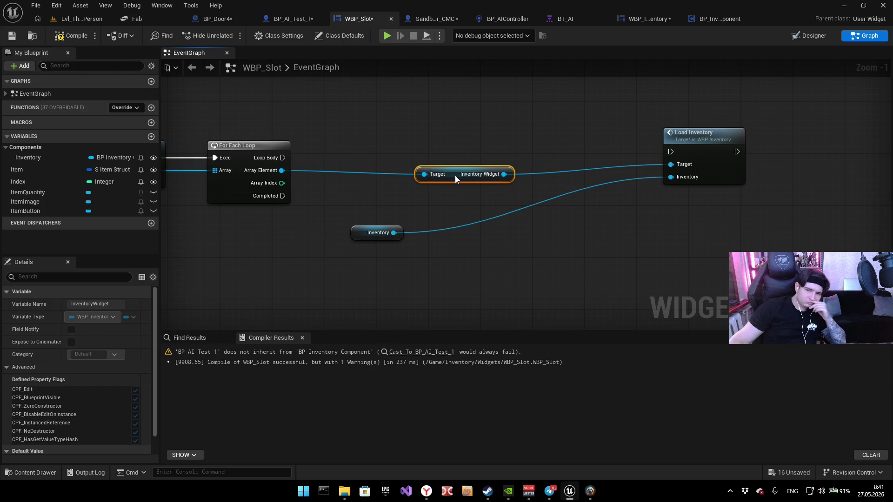
- Drive Load Inventory from the loop's Loop Body and recompile the widget blueprint
{"action": "left_click_drag", "start_coordinate": [671, 152], "coordinate": [283, 158]}
{"action": "left_click_drag", "start_coordinate": [701, 142], "coordinate": [602, 149]}
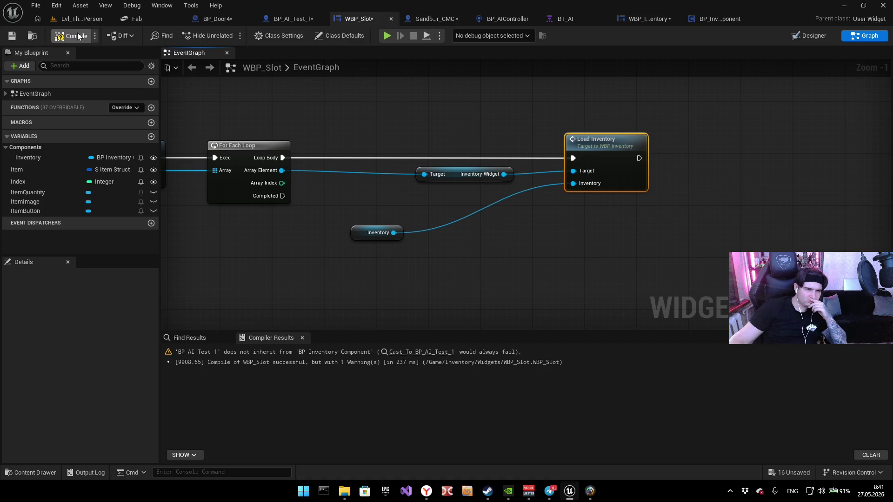
{"action": "left_click", "coordinate": [162, 36]}
{"action": "left_click_drag", "start_coordinate": [237, 95], "coordinate": [349, 93]}
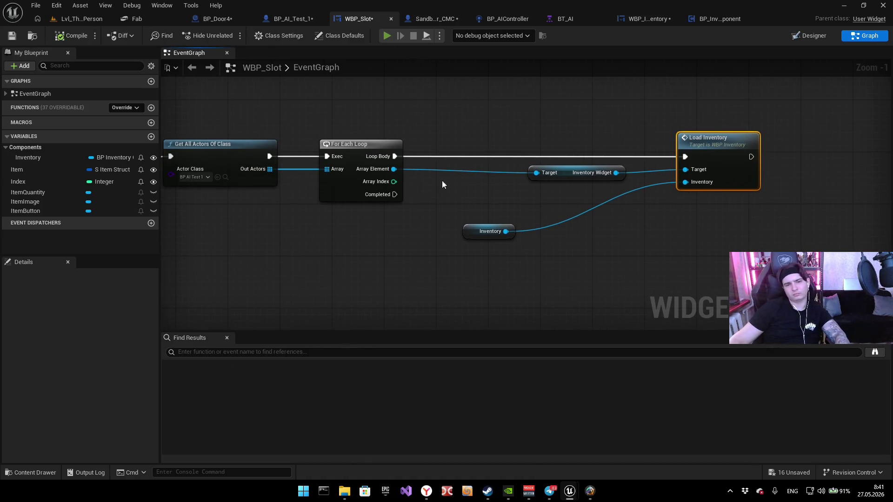
- Play the level, drop the key and cubes from the inventory grid, then stop the session
{"action": "key", "text": "alt+p"}
{"action": "key", "text": "i"}
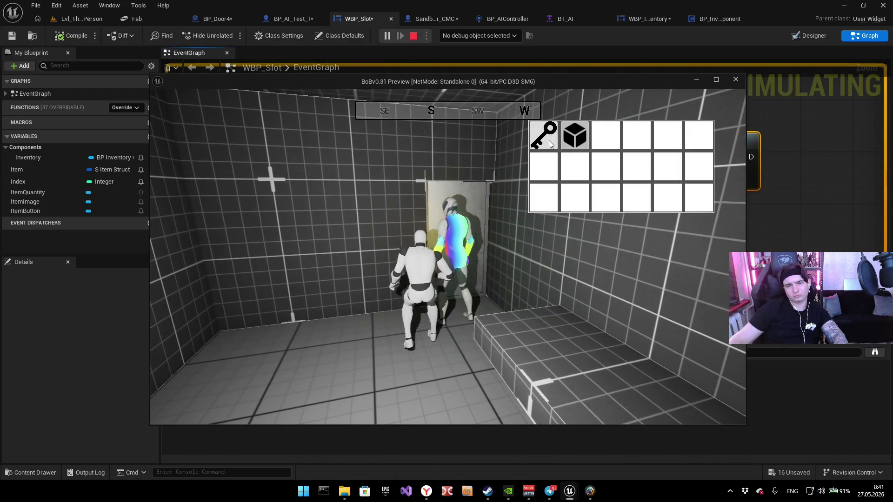
{"action": "left_click", "coordinate": [550, 144]}
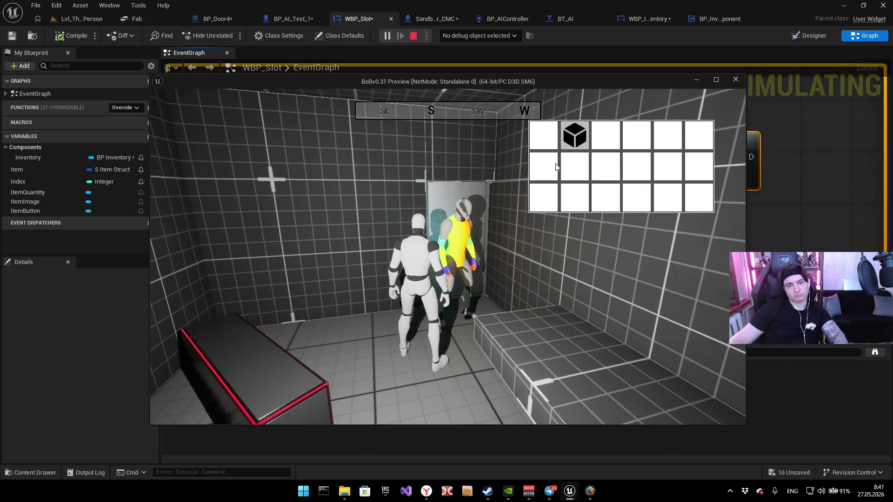
{"action": "left_click", "coordinate": [576, 140]}
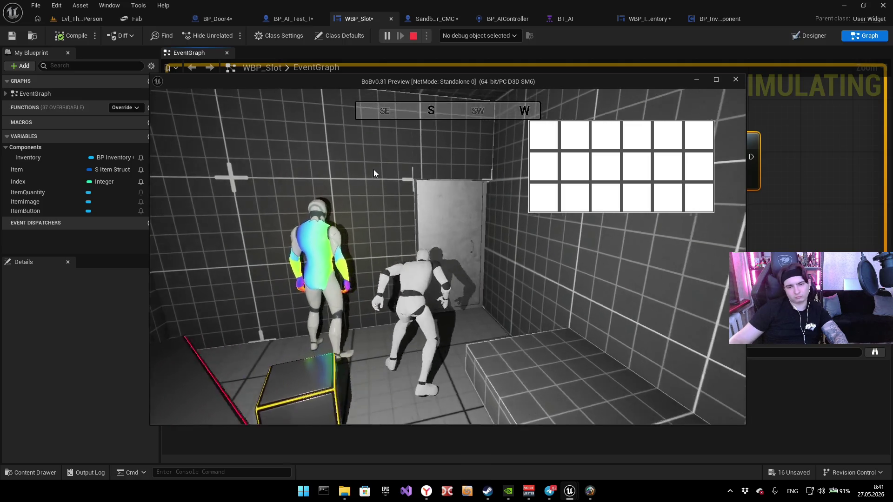
{"action": "key", "text": "Tab"}
{"action": "key", "text": "Tab"}
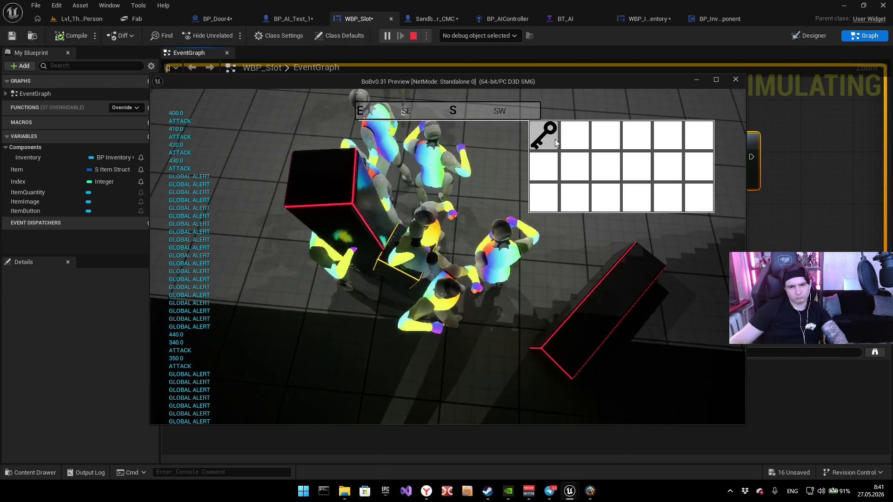
{"action": "left_click", "coordinate": [569, 141]}
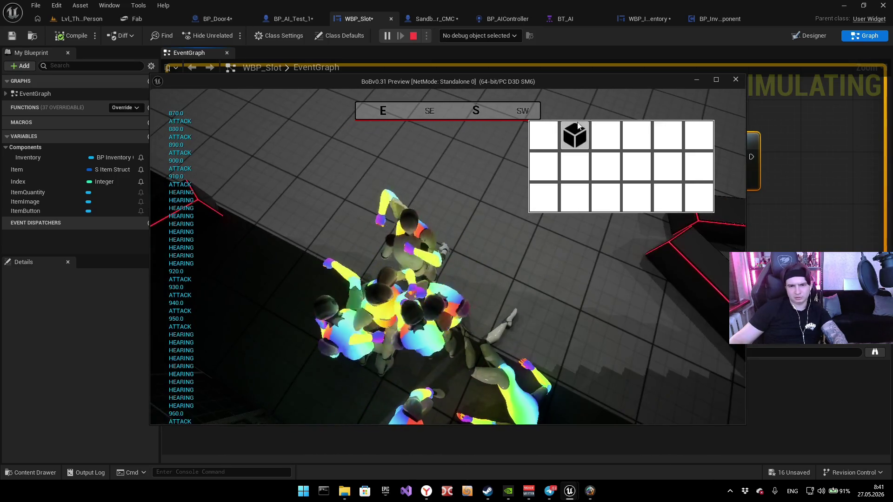
{"action": "left_click", "coordinate": [575, 135]}
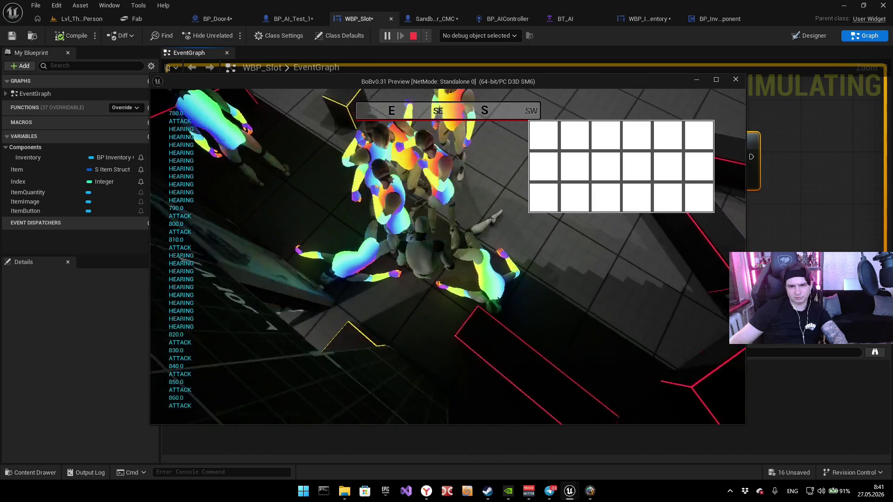
{"action": "left_click", "coordinate": [543, 135]}
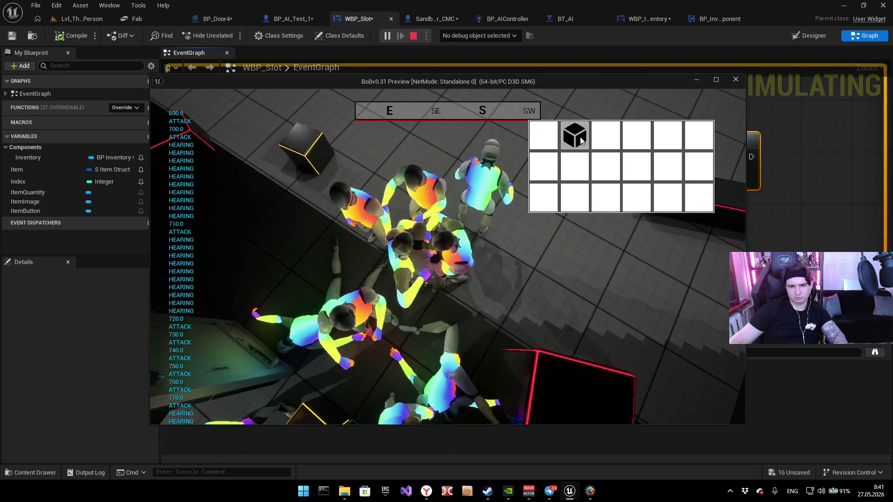
{"action": "left_click", "coordinate": [585, 139]}
{"action": "key", "text": "Tab"}
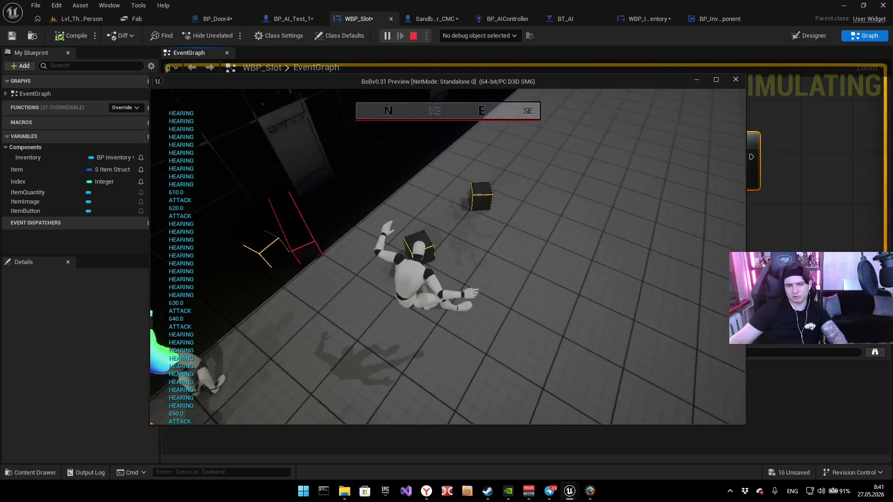
{"action": "key", "text": "Escape"}
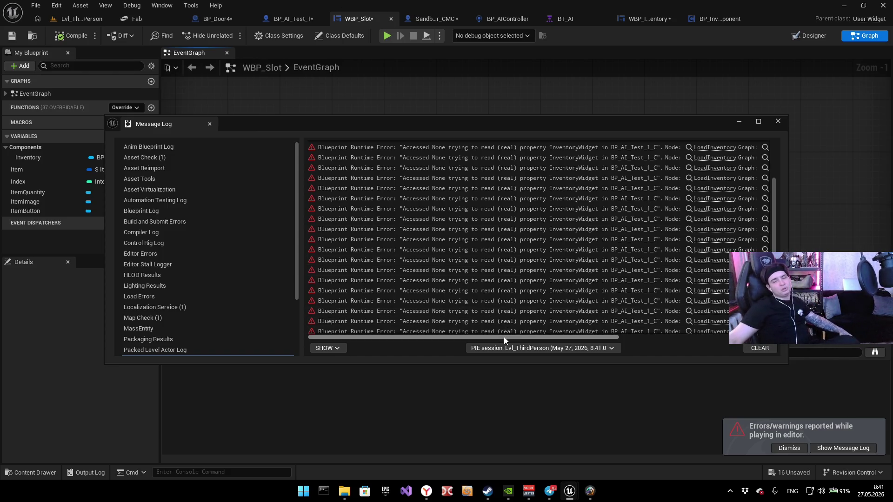
- Review the Accessed None InventoryWidget errors, select the last one, and close the Message Log
{"action": "left_click_drag", "start_coordinate": [504, 336], "coordinate": [699, 334]}
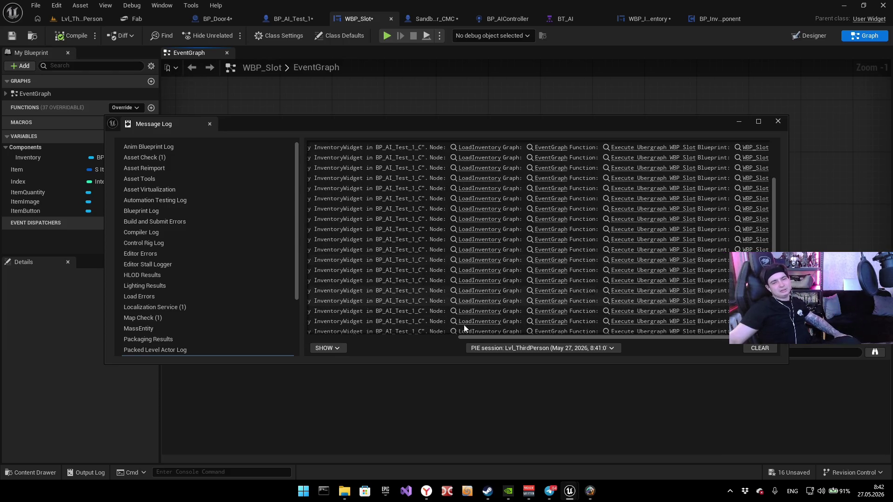
{"action": "left_click", "coordinate": [379, 333]}
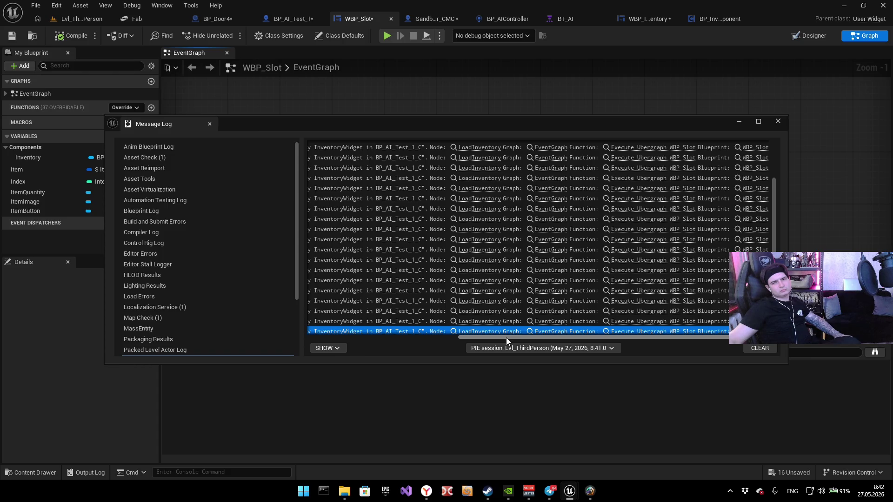
{"action": "left_click_drag", "start_coordinate": [506, 338], "coordinate": [374, 318]}
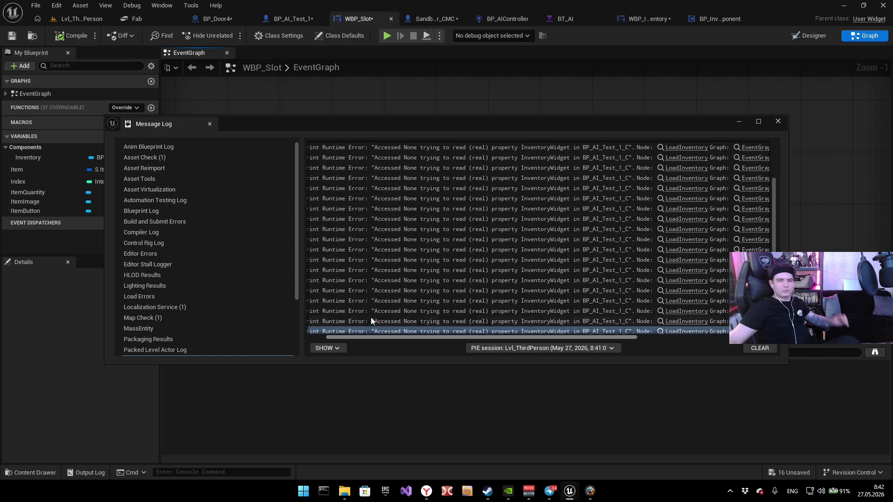
{"action": "left_click", "coordinate": [777, 121]}
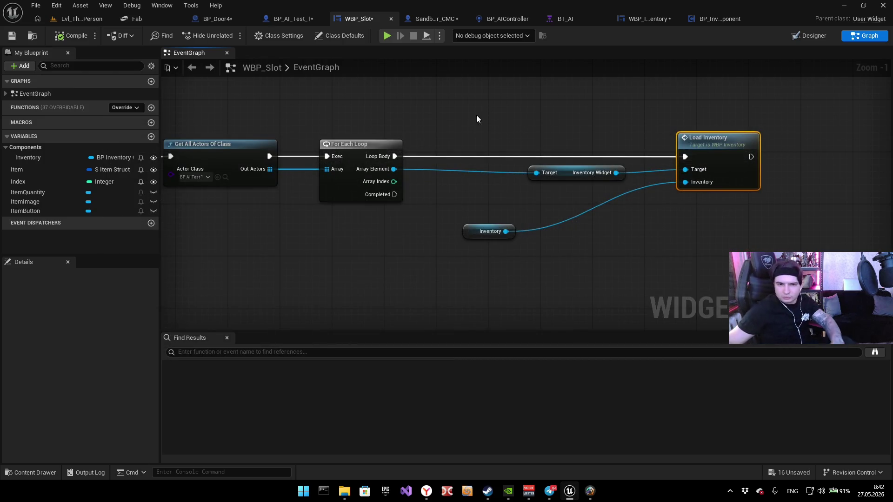
- Break the exec link from Load Inventory to Get All Actors Of Class
{"action": "mouse_move", "coordinate": [303, 152]}
{"action": "left_mouse_down"}
{"action": "mouse_move", "coordinate": [458, 153]}
{"action": "mouse_move", "coordinate": [576, 188]}
{"action": "left_mouse_up"}
{"action": "left_click", "coordinate": [540, 185], "text": "alt"}
{"action": "left_click_drag", "start_coordinate": [313, 68], "coordinate": [408, 74]}
- Inspect BP_AI_Test_1's starting-items nodes, then return to the WBP_Slot graph
{"action": "left_click", "coordinate": [294, 22]}
{"action": "scroll", "coordinate": [442, 116], "scroll_direction": "down", "scroll_amount": 3}
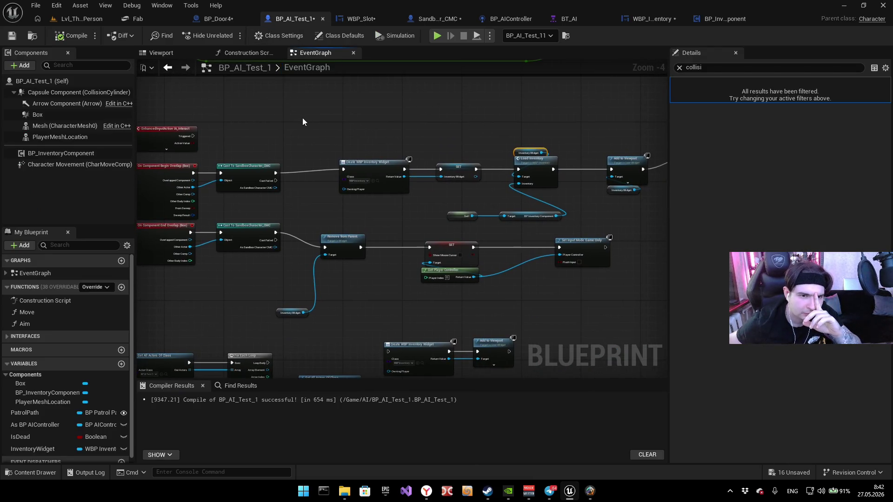
{"action": "scroll", "coordinate": [303, 121], "scroll_direction": "down", "scroll_amount": 4}
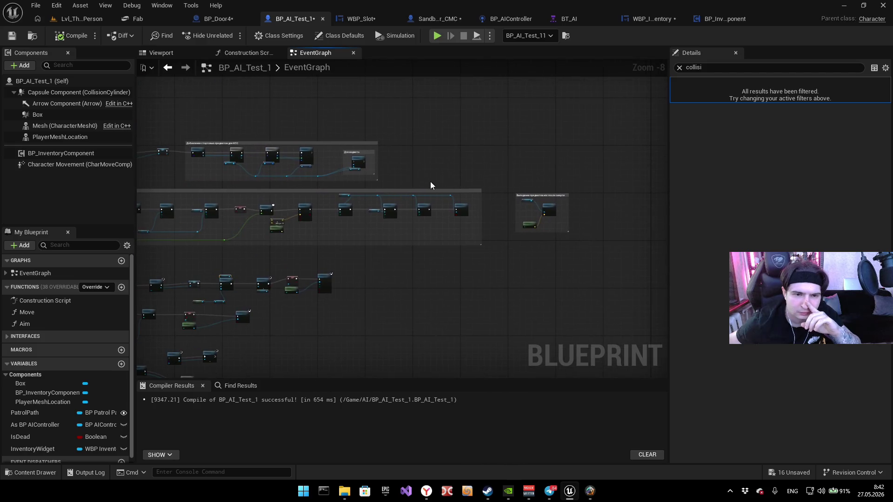
{"action": "scroll", "coordinate": [310, 150], "scroll_direction": "up", "scroll_amount": 6}
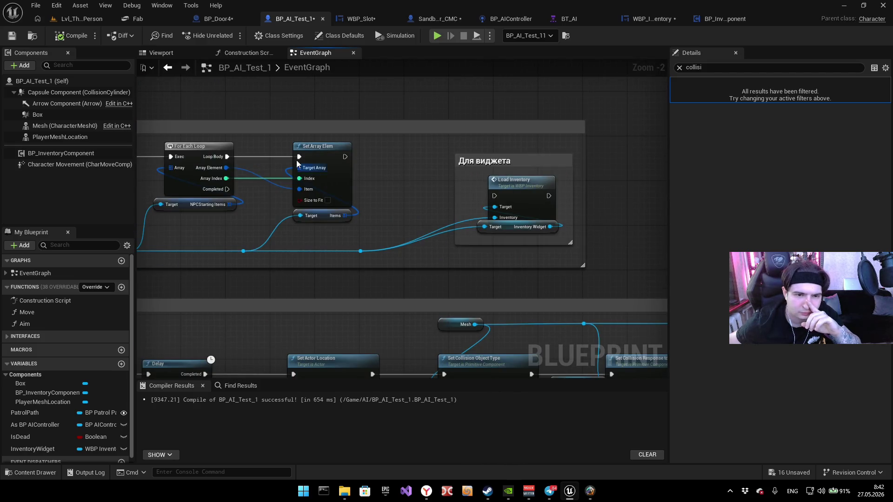
{"action": "left_click_drag", "start_coordinate": [325, 167], "coordinate": [557, 199]}
{"action": "scroll", "coordinate": [557, 199], "scroll_direction": "down", "scroll_amount": 2}
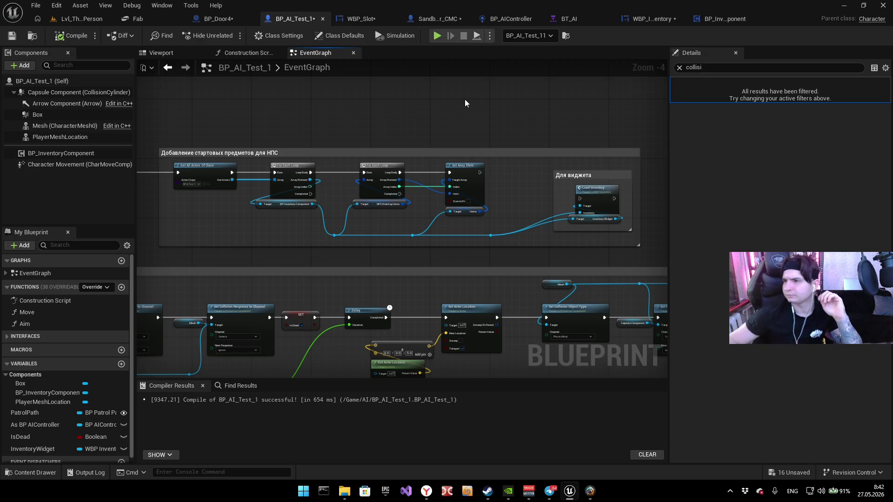
{"action": "left_click", "coordinate": [361, 19]}
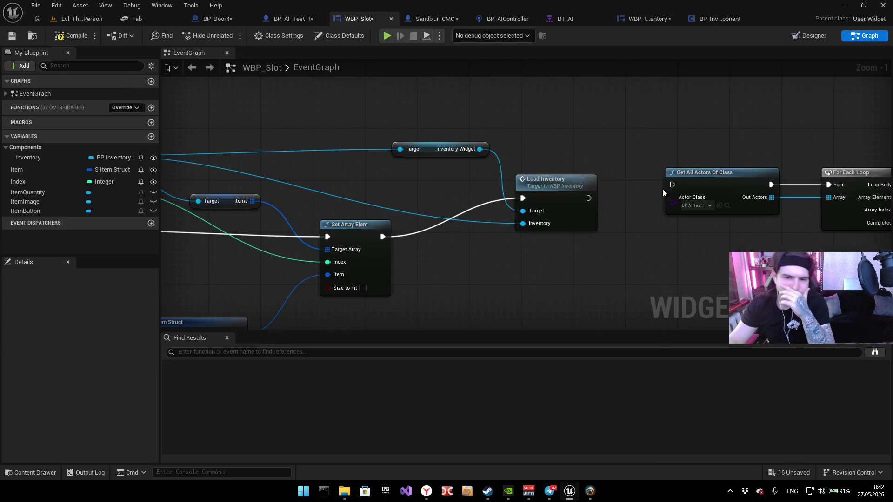
- Reconnect Load Inventory's exec output to Get All Actors Of Class and start a play test
{"action": "mouse_move", "coordinate": [648, 146]}
{"action": "left_mouse_down"}
{"action": "mouse_move", "coordinate": [544, 126]}
{"action": "mouse_move", "coordinate": [404, 130]}
{"action": "left_mouse_up"}
{"action": "left_click_drag", "start_coordinate": [432, 171], "coordinate": [349, 185]}
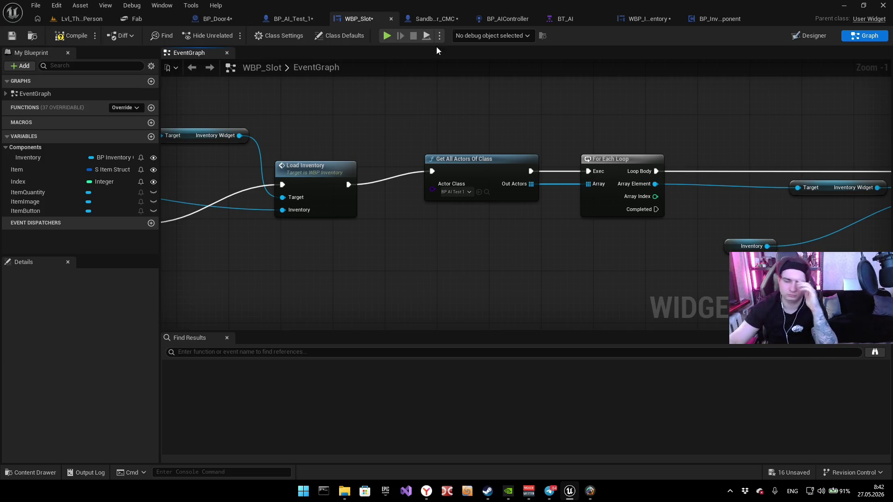
{"action": "mouse_move", "coordinate": [507, 274]}
{"action": "left_mouse_down"}
{"action": "mouse_move", "coordinate": [405, 226]}
{"action": "mouse_move", "coordinate": [424, 223]}
{"action": "mouse_move", "coordinate": [598, 100]}
{"action": "mouse_move", "coordinate": [531, 124]}
{"action": "left_mouse_up"}
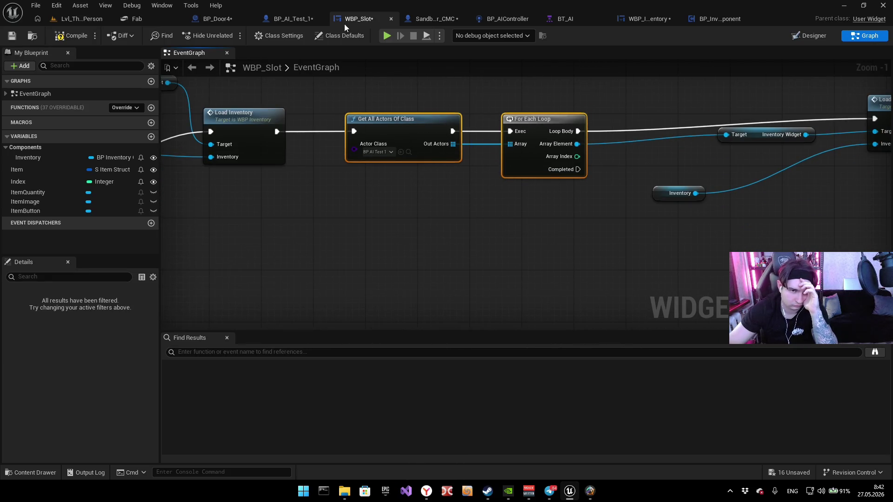
{"action": "key", "text": "alt+p"}
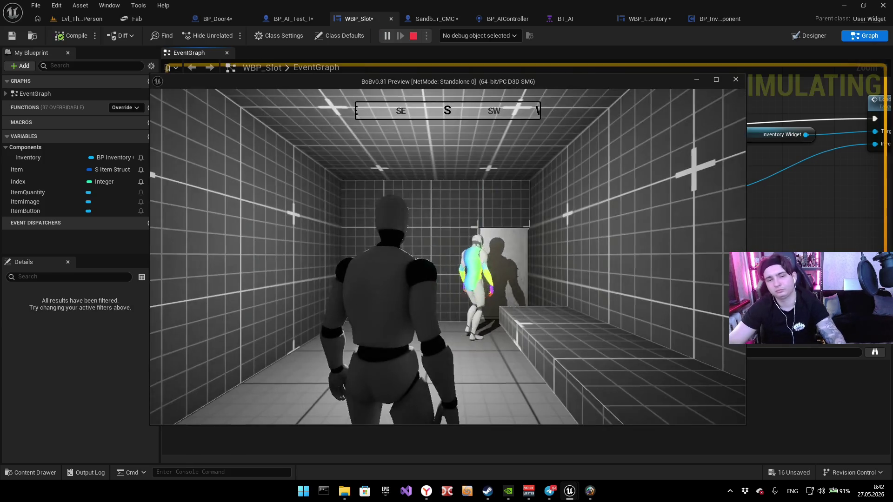
- Open the inventory, drop the key and box, then stop the play session
{"action": "key", "text": "i"}
{"action": "left_click", "coordinate": [543, 136]}
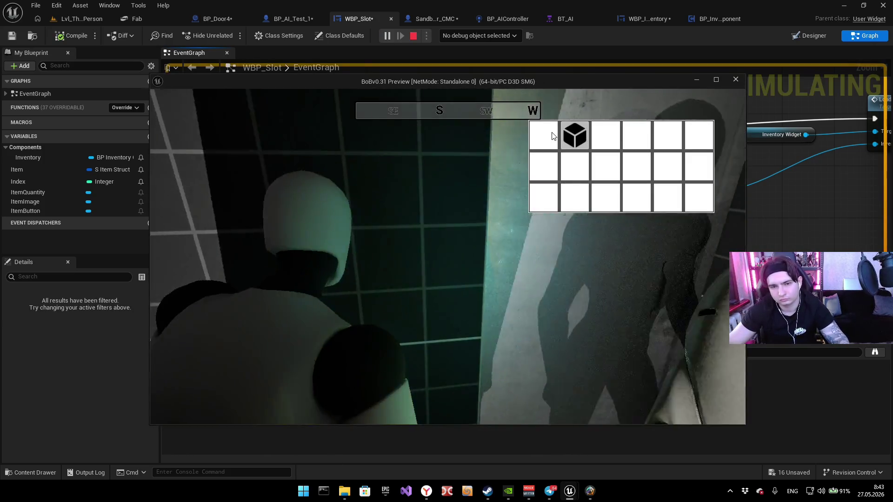
{"action": "left_click", "coordinate": [569, 136]}
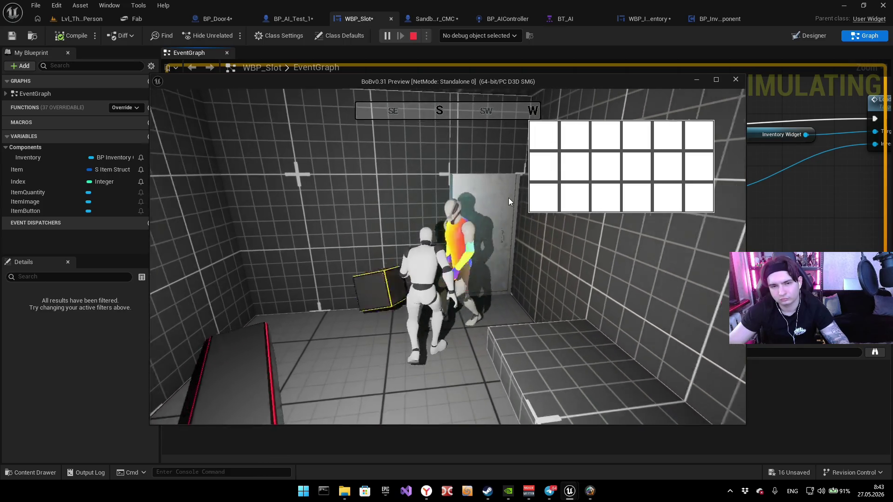
{"action": "key", "text": "i"}
{"action": "key", "text": "Escape"}
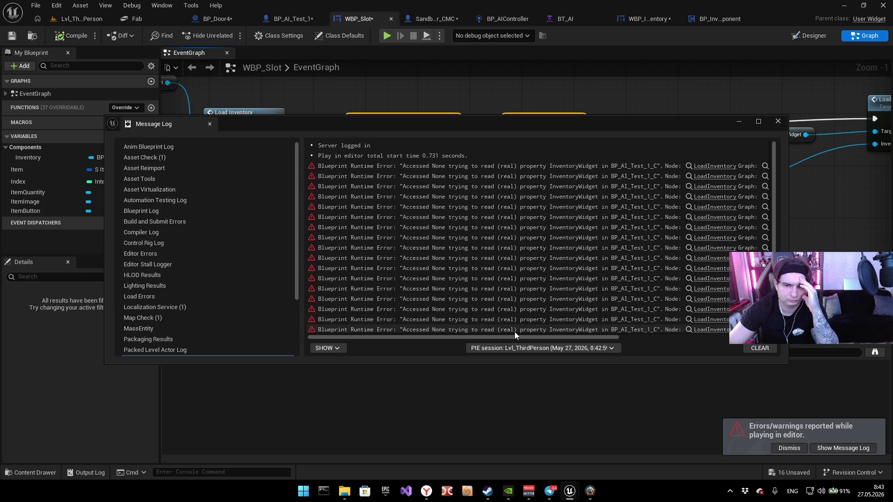
- Scroll the Message Log, move it aside, and follow an error's WBP_Slot link
{"action": "left_click_drag", "start_coordinate": [520, 336], "coordinate": [698, 330]}
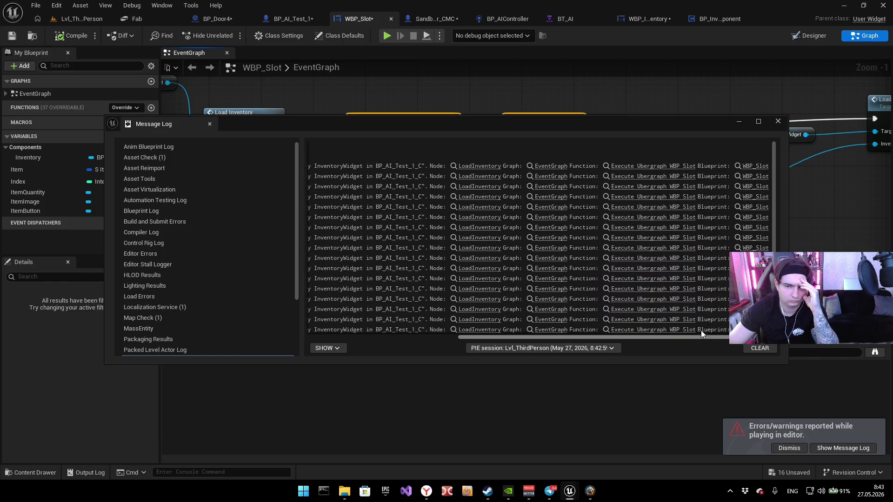
{"action": "mouse_move", "coordinate": [560, 126]}
{"action": "left_mouse_down"}
{"action": "mouse_move", "coordinate": [563, 170]}
{"action": "mouse_move", "coordinate": [527, 208]}
{"action": "mouse_move", "coordinate": [496, 212]}
{"action": "left_mouse_up"}
{"action": "left_click", "coordinate": [712, 271]}
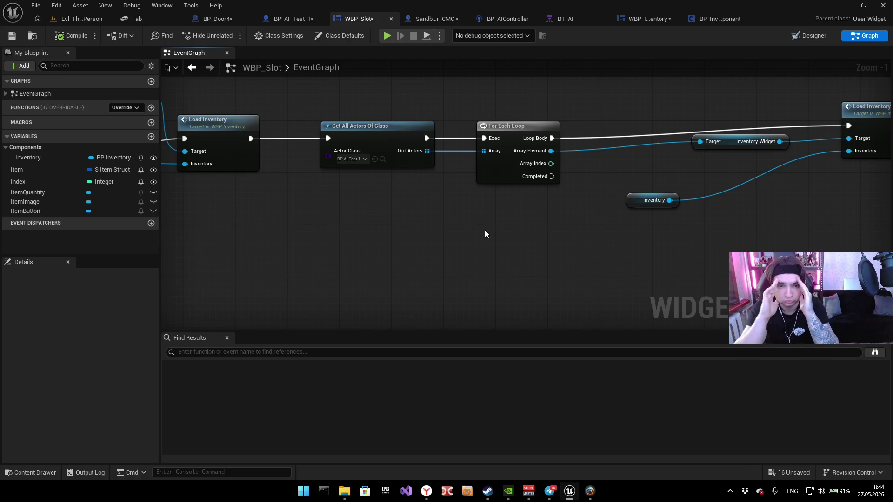
- Add Get Actor Of Class for BP_AI_Test_1 after Load Inventory, feeding its Return Value to the Inventory Widget getter
{"action": "right_click", "coordinate": [406, 213]}
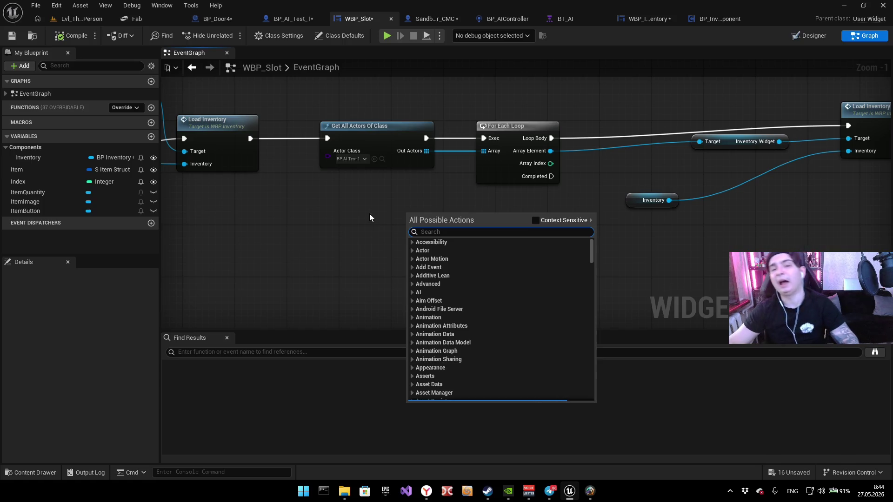
{"action": "type", "text": "get actor "}
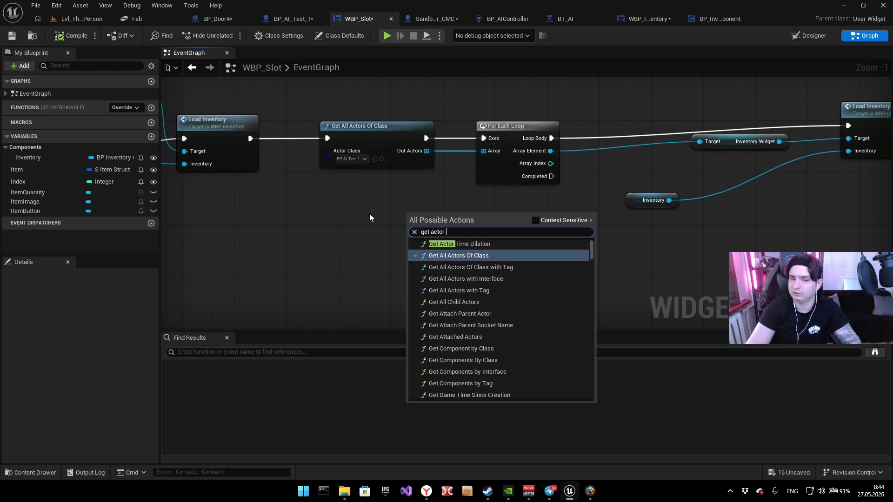
{"action": "type", "text": "of class"}
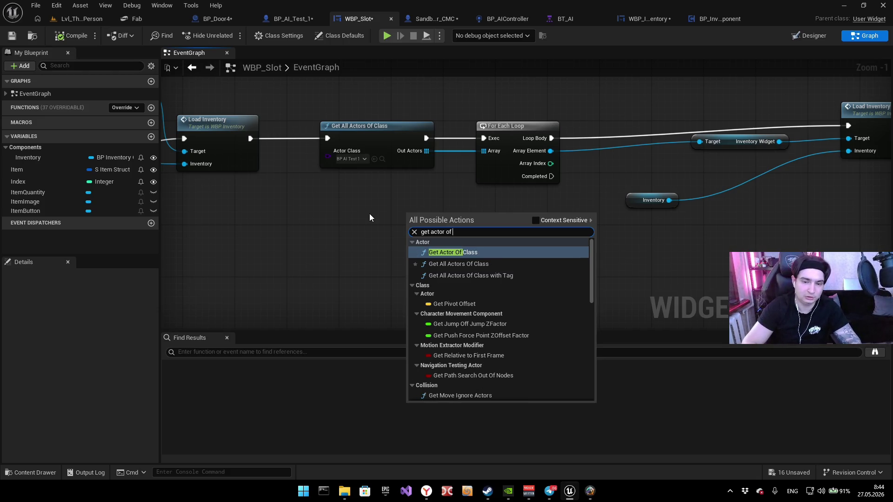
{"action": "key", "text": "Return"}
{"action": "left_click", "coordinate": [433, 250]}
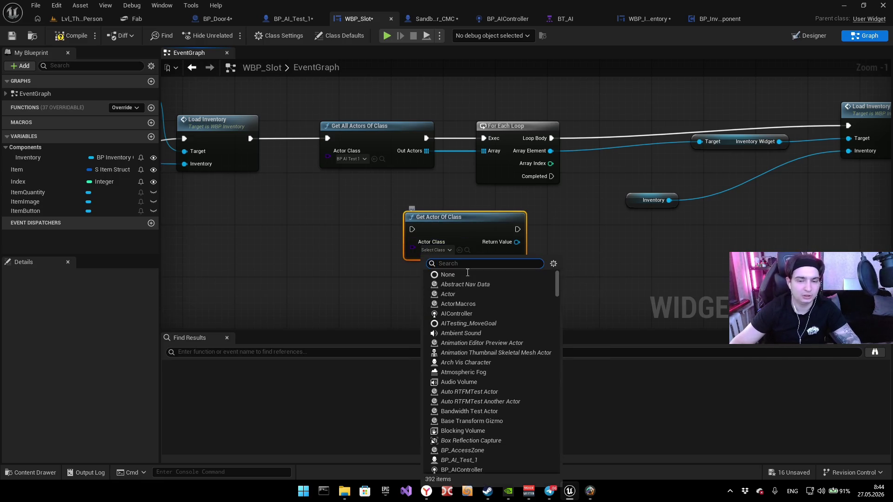
{"action": "type", "text": "bp_ai"}
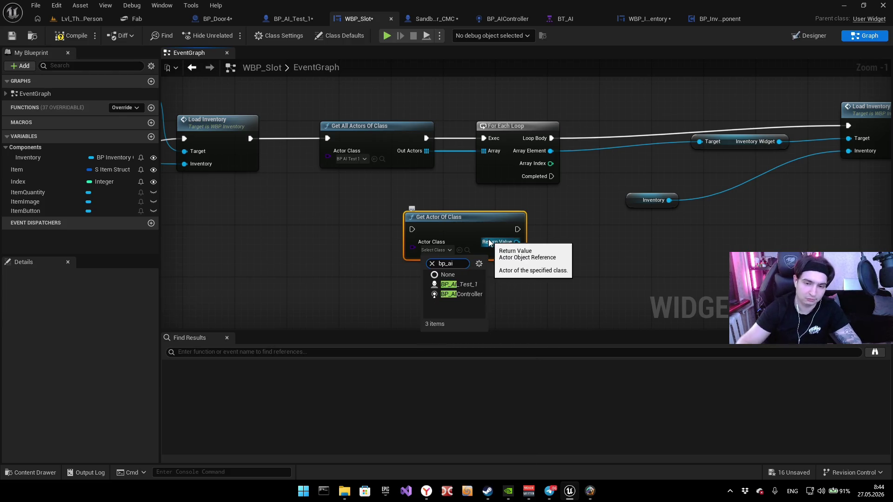
{"action": "left_click", "coordinate": [472, 284]}
{"action": "left_click_drag", "start_coordinate": [447, 217], "coordinate": [250, 138]}
{"action": "mouse_move", "coordinate": [452, 209]}
{"action": "left_mouse_down"}
{"action": "mouse_move", "coordinate": [677, 148]}
{"action": "mouse_move", "coordinate": [848, 126]}
{"action": "left_mouse_up"}
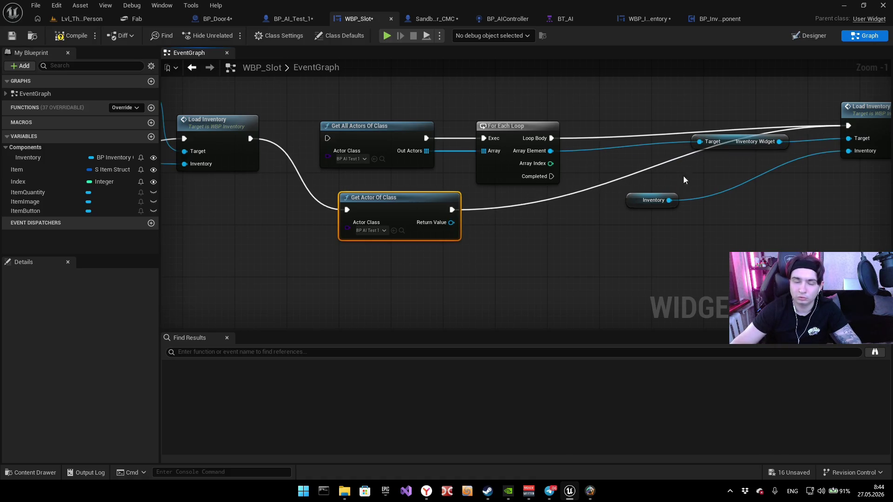
{"action": "mouse_move", "coordinate": [445, 229]}
{"action": "left_mouse_down"}
{"action": "mouse_move", "coordinate": [699, 141]}
{"action": "mouse_move", "coordinate": [725, 162]}
{"action": "left_mouse_up"}
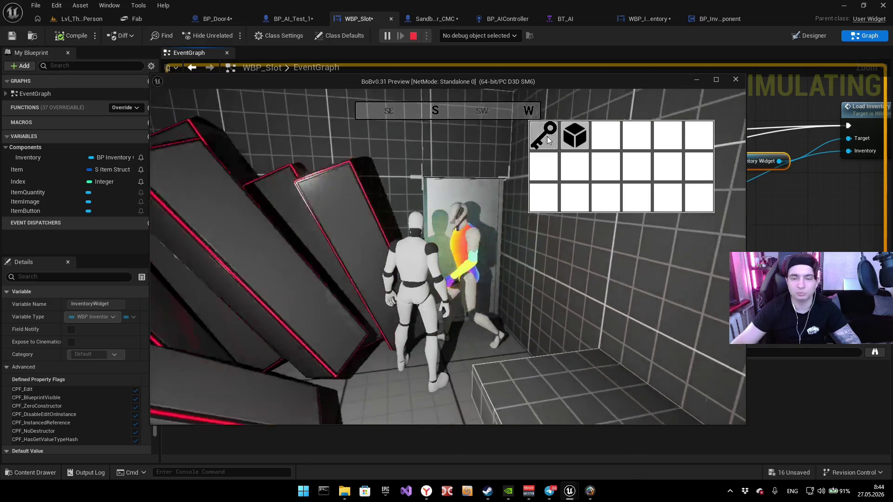
- Stop the play session and close the runtime error log
{"action": "key", "text": "Escape"}
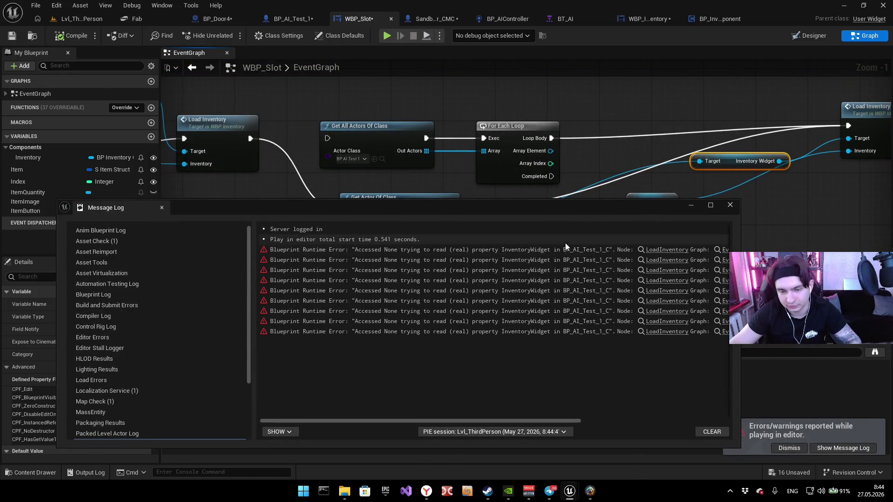
{"action": "left_click", "coordinate": [729, 206]}
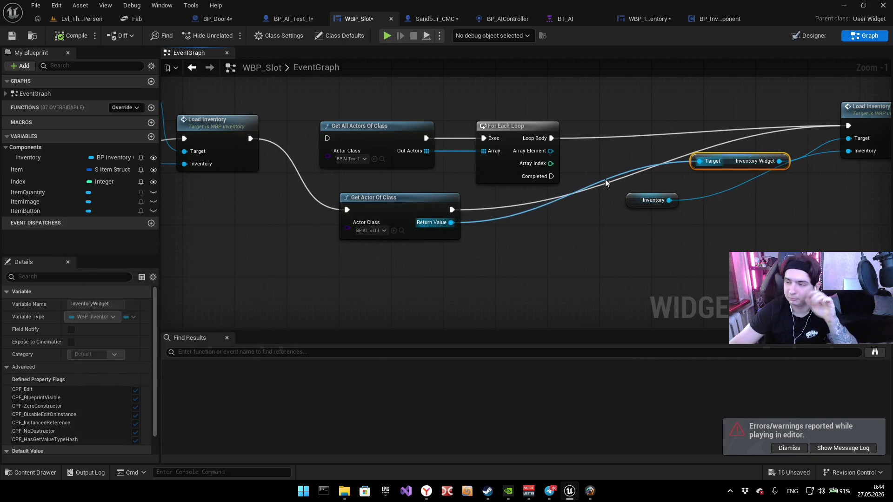
{"action": "left_click_drag", "start_coordinate": [506, 187], "coordinate": [430, 204]}
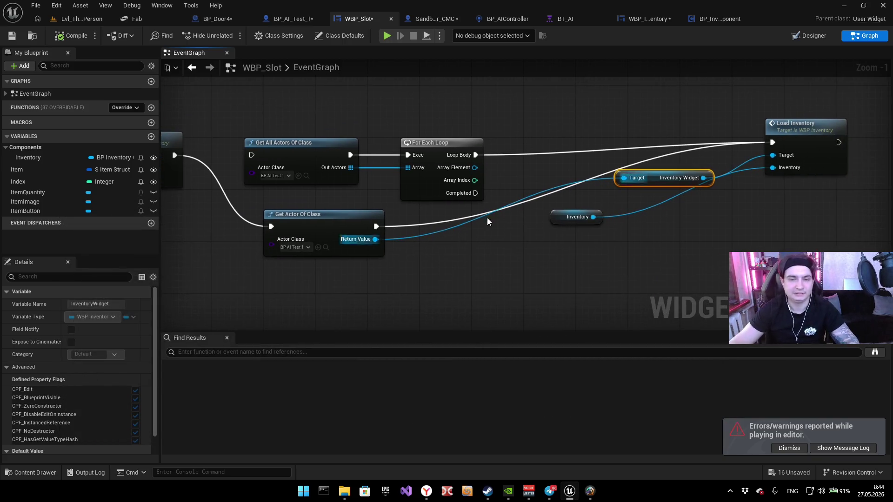
- Unwire Get Actor Of Class and reconnect Load Inventory's exec to Get All Actors Of Class
{"action": "left_click", "coordinate": [453, 222], "text": "alt"}
{"action": "left_click", "coordinate": [445, 230], "text": "alt"}
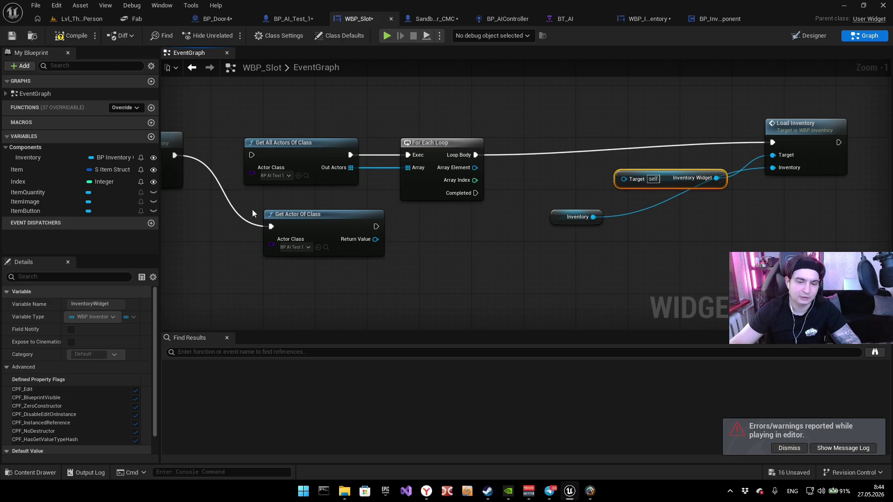
{"action": "left_click", "coordinate": [335, 221]}
{"action": "left_click", "coordinate": [240, 216], "text": "alt"}
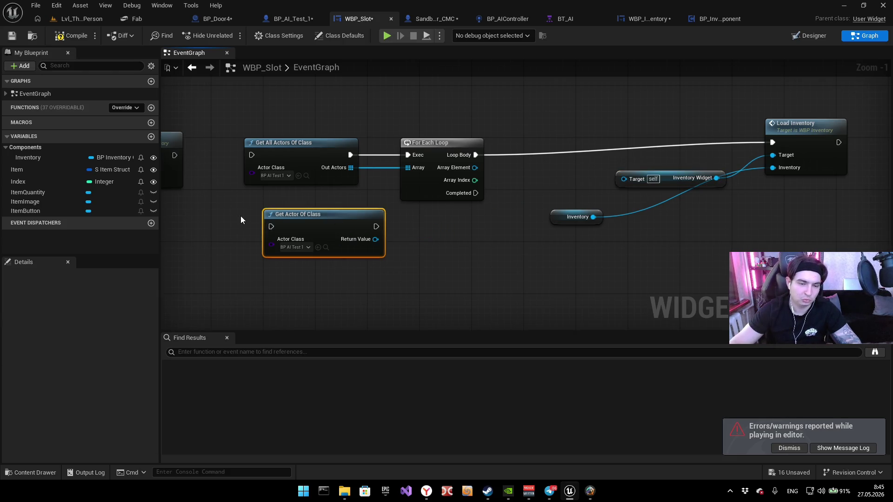
{"action": "left_click_drag", "start_coordinate": [241, 216], "coordinate": [401, 247]}
{"action": "left_click_drag", "start_coordinate": [330, 198], "coordinate": [415, 200]}
- Wire For Each Loop's Array Element into the Inventory Widget getter's Target and tidy the nodes
{"action": "left_click_drag", "start_coordinate": [584, 263], "coordinate": [409, 254]}
{"action": "left_click_drag", "start_coordinate": [456, 202], "coordinate": [606, 212]}
{"action": "left_click_drag", "start_coordinate": [457, 241], "coordinate": [501, 206]}
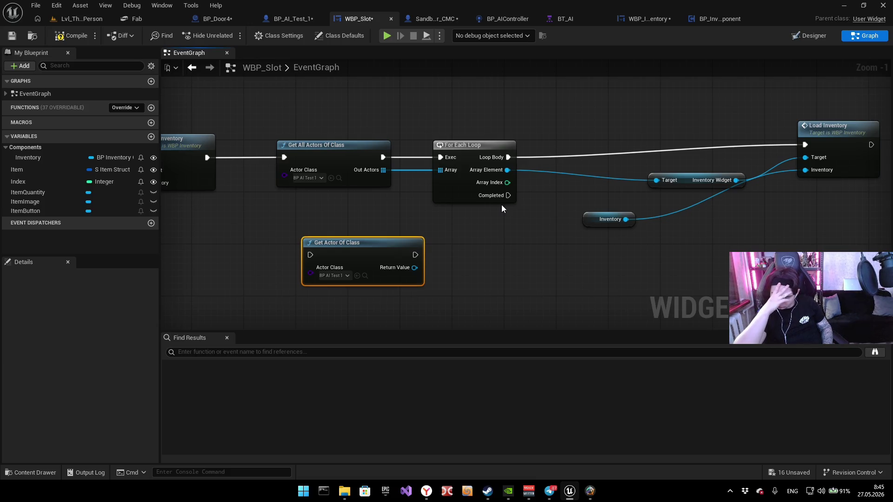
{"action": "left_click_drag", "start_coordinate": [609, 221], "coordinate": [660, 228]}
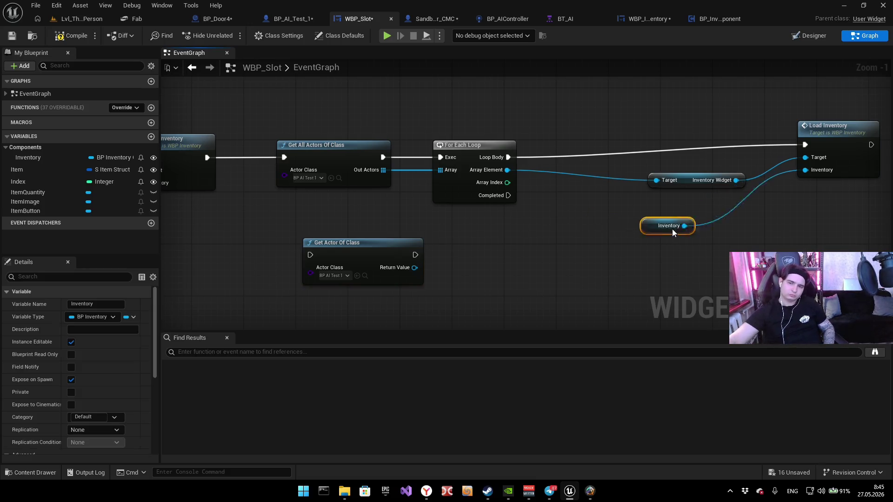
{"action": "left_click_drag", "start_coordinate": [650, 197], "coordinate": [577, 216]}
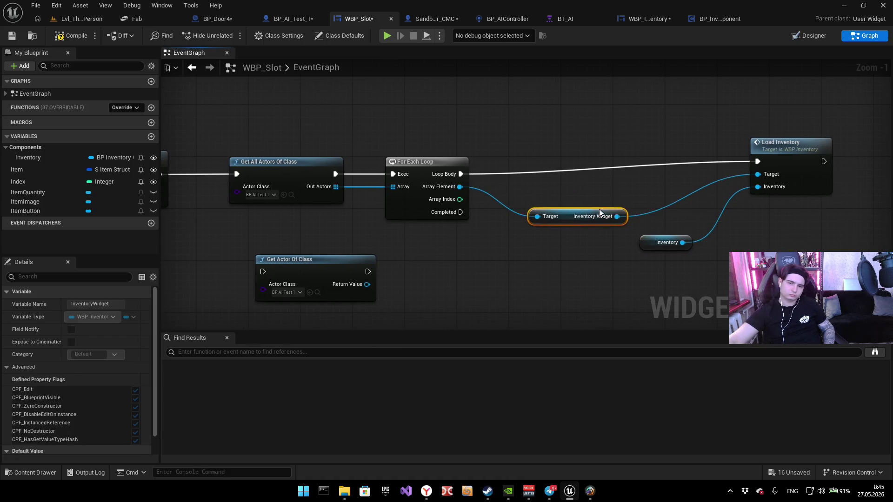
{"action": "left_click_drag", "start_coordinate": [791, 155], "coordinate": [783, 173]}
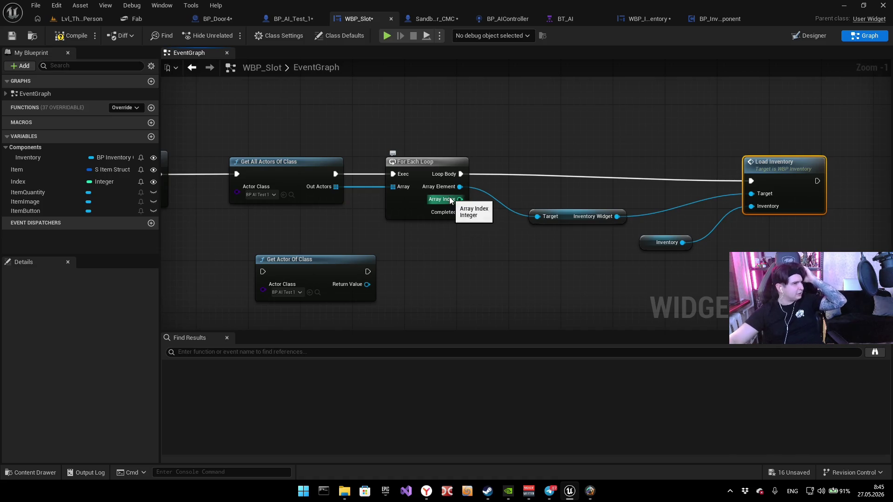
{"action": "scroll", "coordinate": [384, 160], "scroll_direction": "down", "scroll_amount": 3}
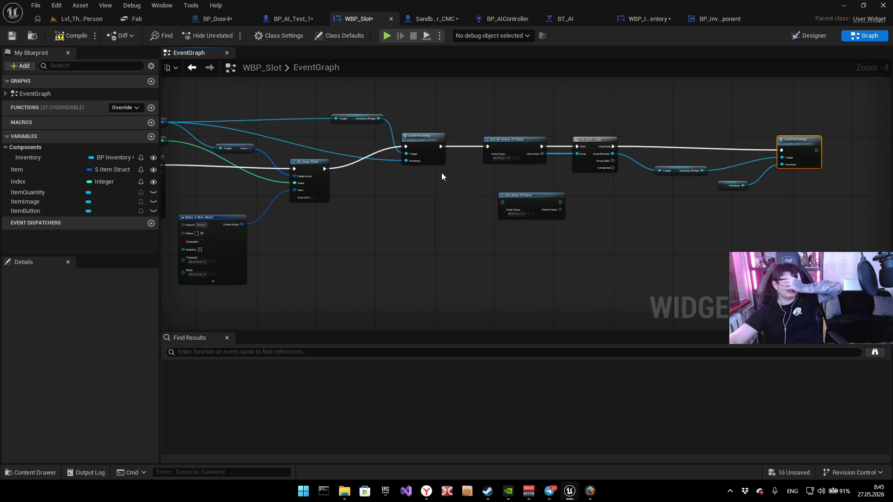
- Bring BP_AI_Test_1's Create WBP Inventory Widget chain into view in its EventGraph
{"action": "left_click", "coordinate": [293, 19]}
{"action": "scroll", "coordinate": [340, 127], "scroll_direction": "down", "scroll_amount": 3}
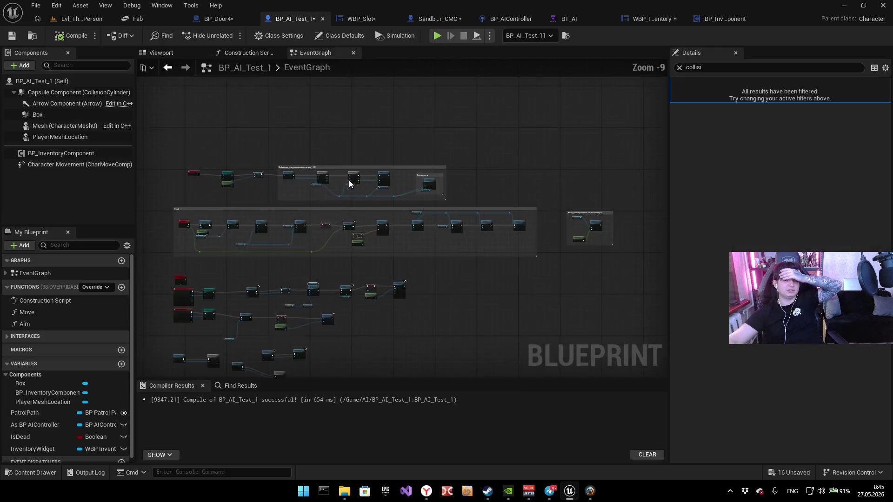
{"action": "scroll", "coordinate": [403, 174], "scroll_direction": "up", "scroll_amount": 3}
{"action": "left_click_drag", "start_coordinate": [488, 139], "coordinate": [398, 220]}
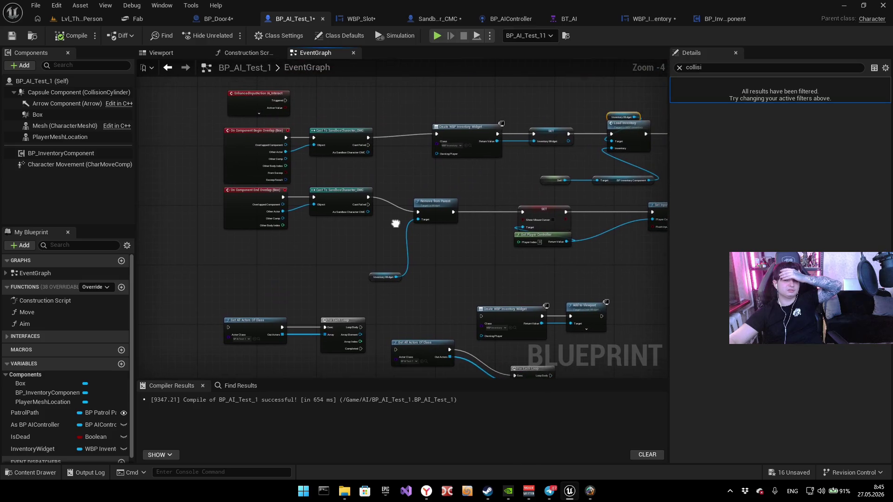
{"action": "scroll", "coordinate": [456, 159], "scroll_direction": "up", "scroll_amount": 2}
{"action": "left_click_drag", "start_coordinate": [447, 190], "coordinate": [307, 211]}
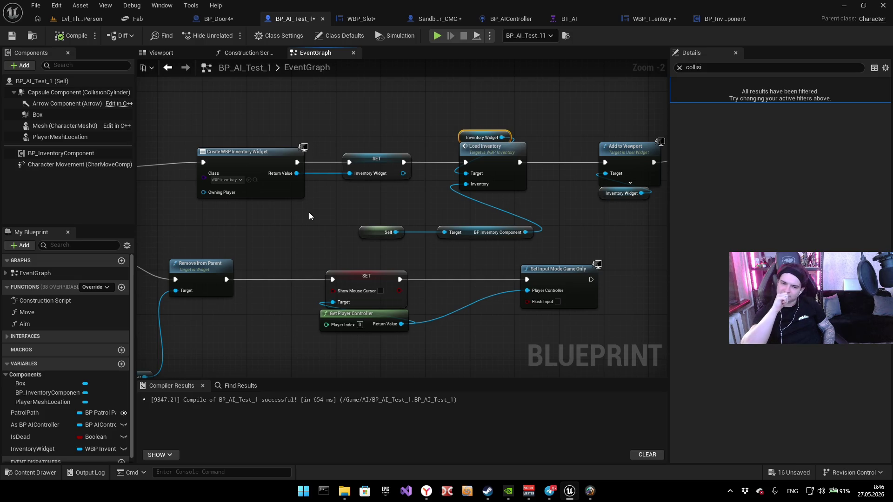
{"action": "mouse_move", "coordinate": [309, 212]}
{"action": "left_mouse_down"}
{"action": "mouse_move", "coordinate": [591, 172]}
{"action": "mouse_move", "coordinate": [490, 185]}
{"action": "mouse_move", "coordinate": [415, 222]}
{"action": "mouse_move", "coordinate": [306, 227]}
{"action": "left_mouse_up"}
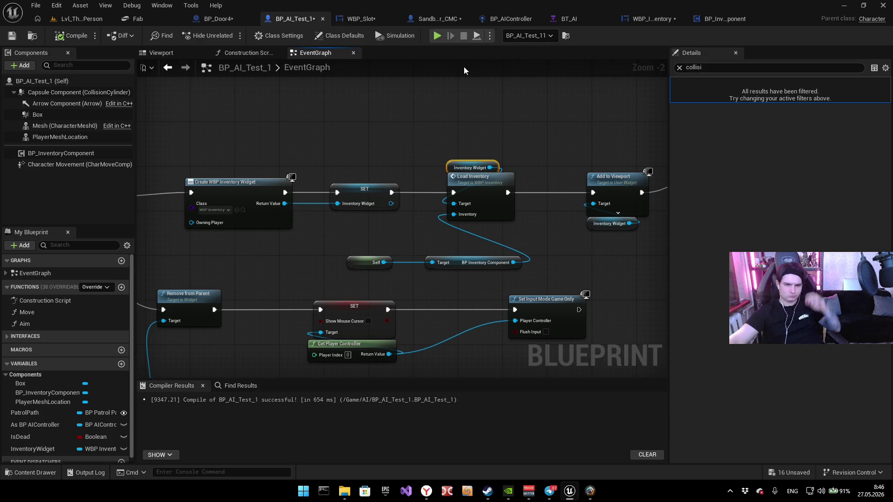
- Compare the widget creation chain against the WBP_Slot graph, switching between both blueprints
{"action": "left_click", "coordinate": [363, 20]}
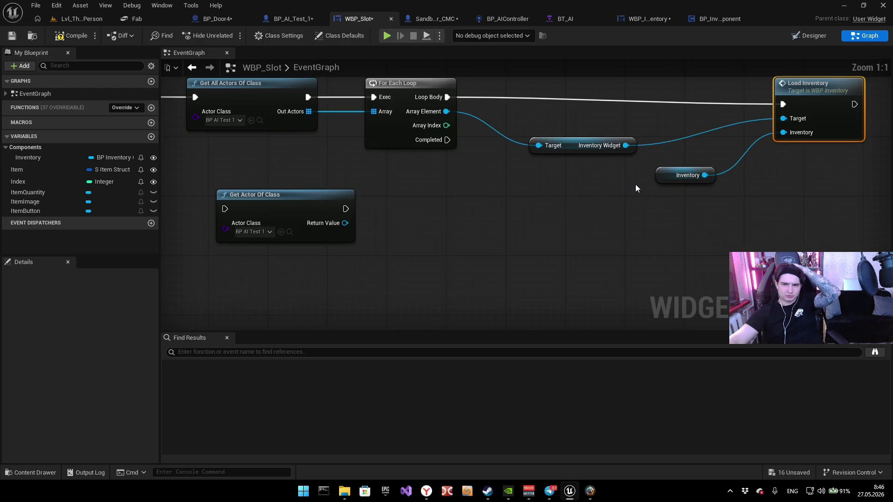
{"action": "left_click", "coordinate": [279, 19]}
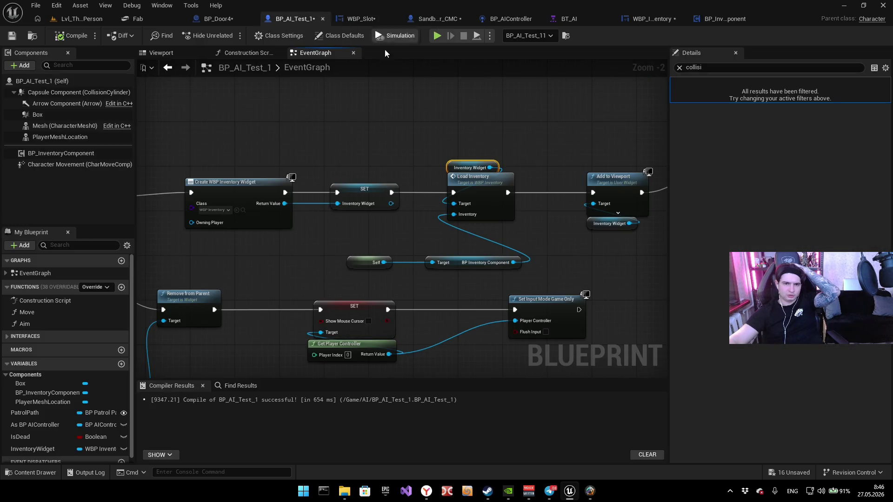
{"action": "scroll", "coordinate": [352, 213], "scroll_direction": "up", "scroll_amount": 2}
{"action": "scroll", "coordinate": [255, 175], "scroll_direction": "down", "scroll_amount": 2}
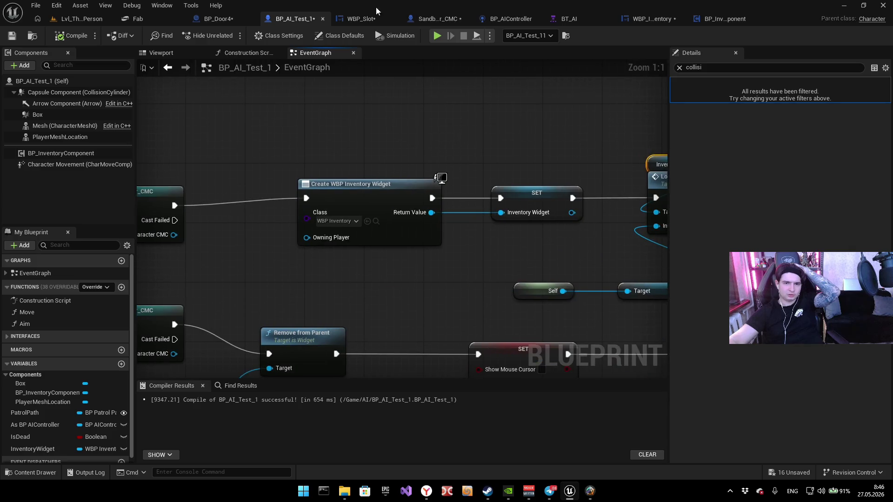
{"action": "left_click", "coordinate": [361, 18]}
{"action": "left_click", "coordinate": [287, 19]}
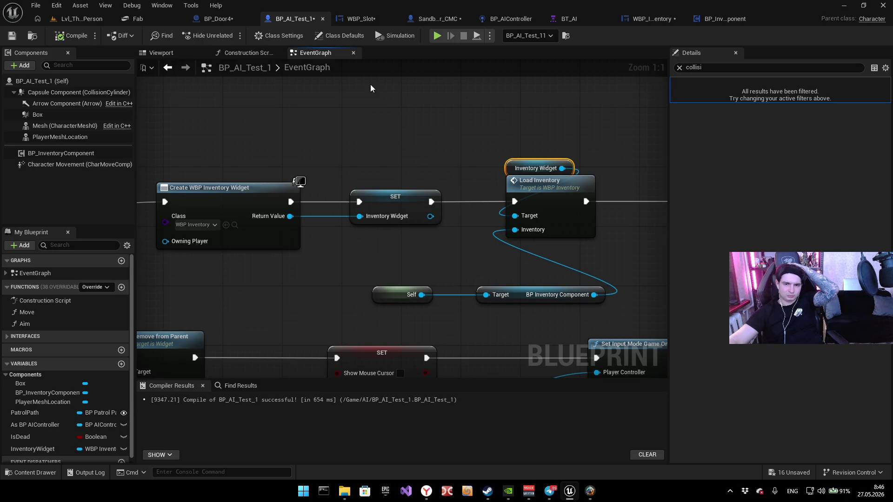
{"action": "left_click", "coordinate": [360, 18]}
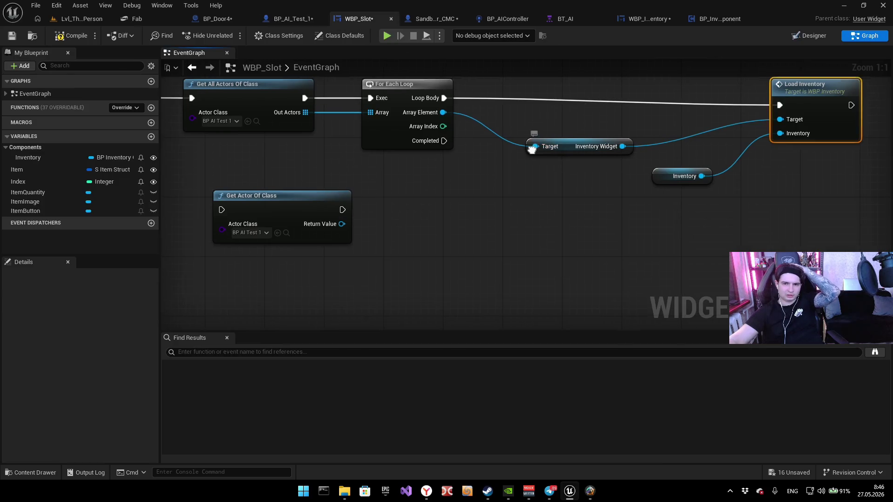
{"action": "left_click_drag", "start_coordinate": [447, 119], "coordinate": [412, 128]}
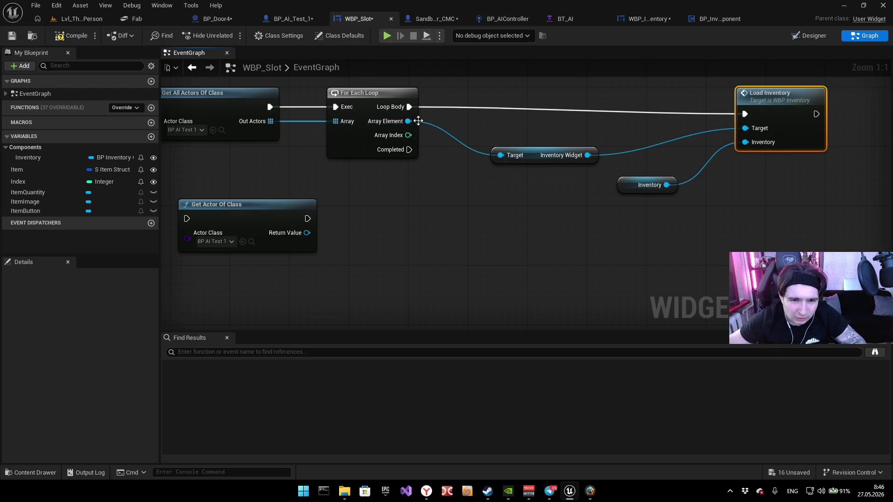
{"action": "left_click", "coordinate": [283, 20]}
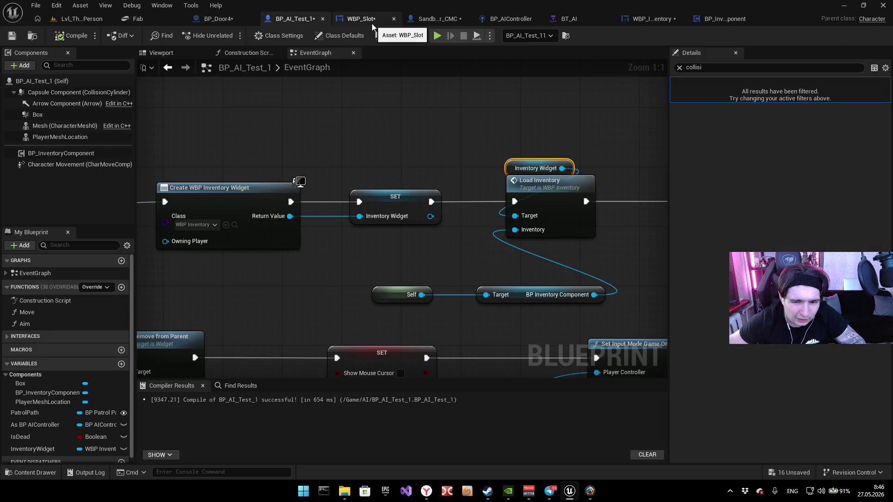
- Wire a Get BP Inventory Component from the loop's Array Element into Load Inventory's Inventory pin
{"action": "left_click", "coordinate": [372, 23]}
{"action": "left_click", "coordinate": [395, 130]}
{"action": "mouse_move", "coordinate": [412, 120]}
{"action": "left_mouse_down"}
{"action": "mouse_move", "coordinate": [404, 97]}
{"action": "mouse_move", "coordinate": [485, 224]}
{"action": "left_mouse_up"}
{"action": "type", "text": "bp inv"}
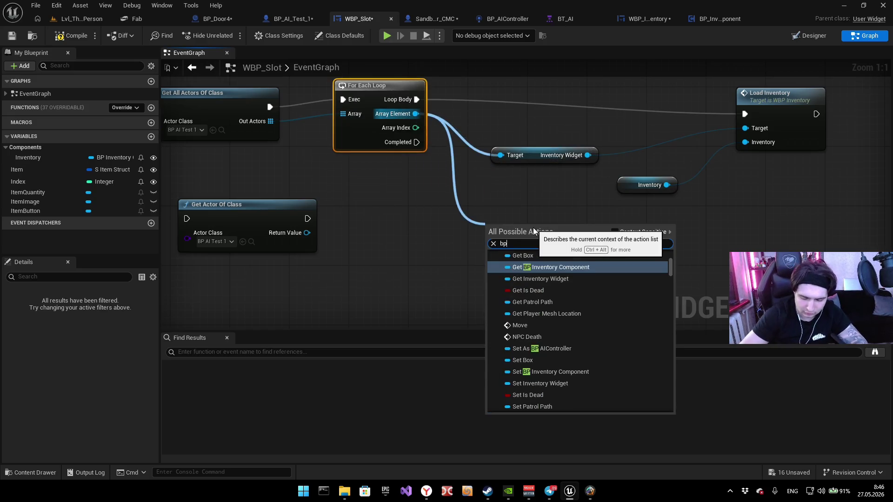
{"action": "key", "text": "Return"}
{"action": "mouse_move", "coordinate": [539, 230]}
{"action": "left_mouse_down"}
{"action": "mouse_move", "coordinate": [584, 219]}
{"action": "mouse_move", "coordinate": [578, 224]}
{"action": "left_mouse_up"}
{"action": "left_click_drag", "start_coordinate": [647, 222], "coordinate": [757, 146]}
{"action": "left_click", "coordinate": [646, 188]}
{"action": "left_click", "coordinate": [387, 36]}
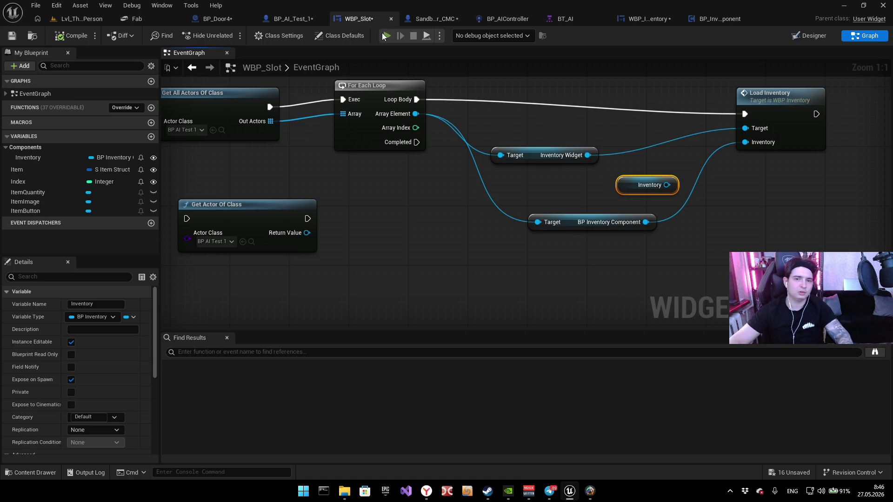
- Toggle the inventory grid with I three times during play, then stop the session with Esc
{"action": "key", "text": "i"}
{"action": "key", "text": "i"}
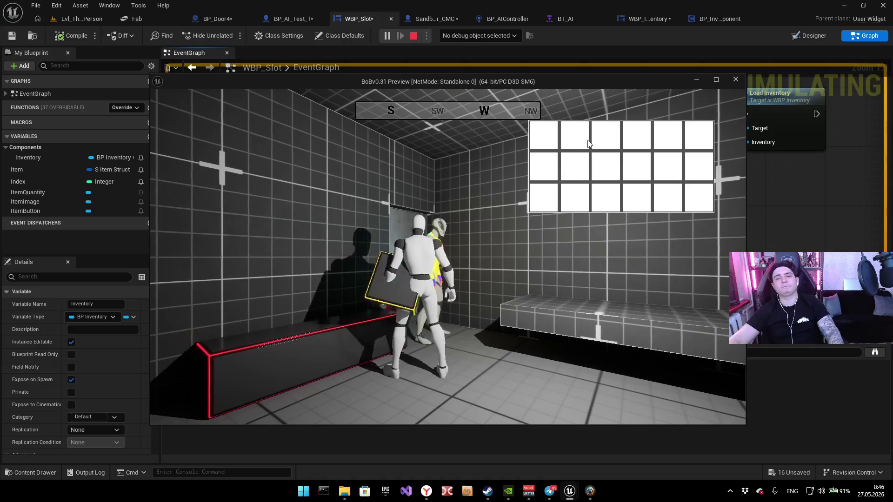
{"action": "key", "text": "i"}
{"action": "key", "text": "i"}
{"action": "key", "text": "i"}
{"action": "key", "text": "i"}
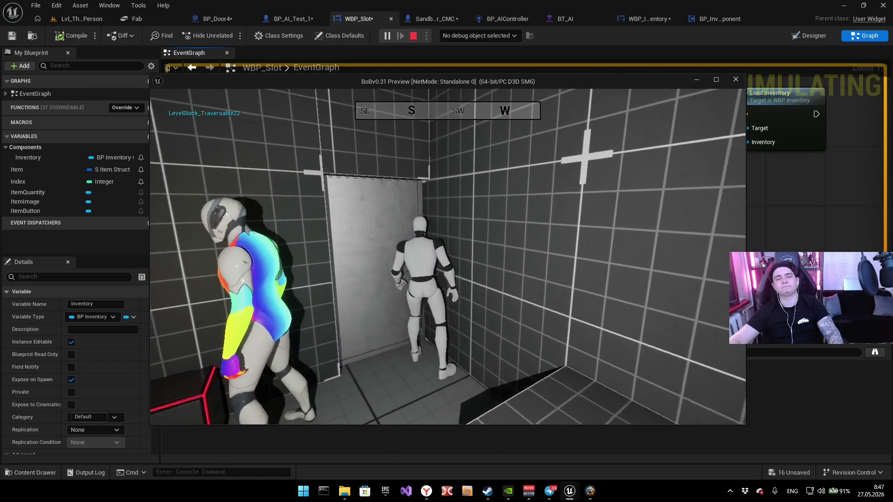
{"action": "key", "text": "i"}
{"action": "key", "text": "i"}
{"action": "key", "text": "i"}
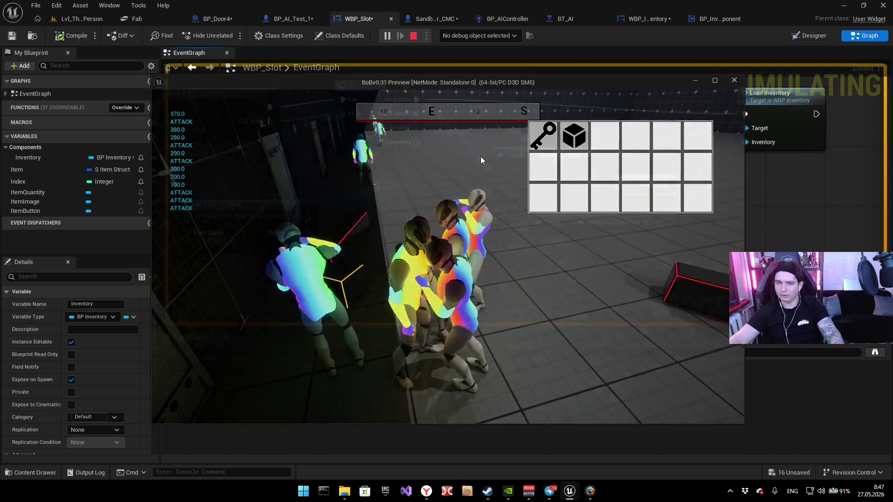
{"action": "key", "text": "Escape"}
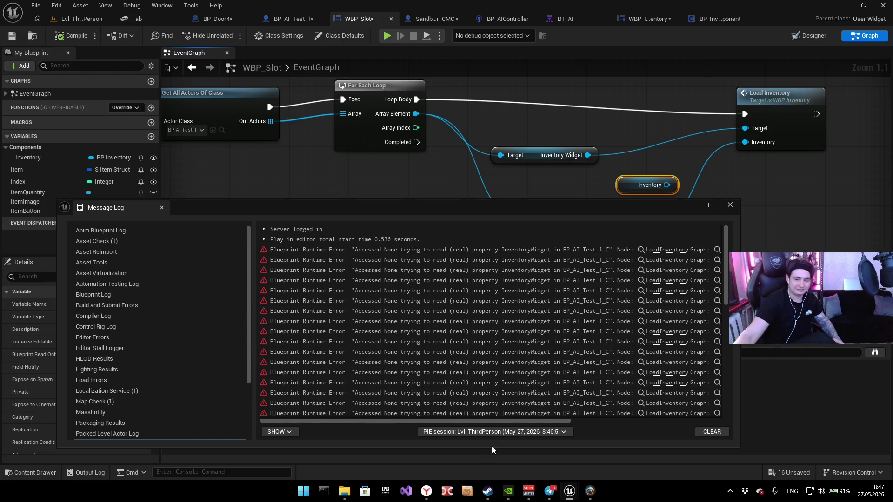
- Scroll through the InventoryWidget error lines in the Message Log, then close it
{"action": "mouse_move", "coordinate": [481, 420]}
{"action": "left_mouse_down"}
{"action": "mouse_move", "coordinate": [718, 419]}
{"action": "mouse_move", "coordinate": [627, 417]}
{"action": "left_mouse_up"}
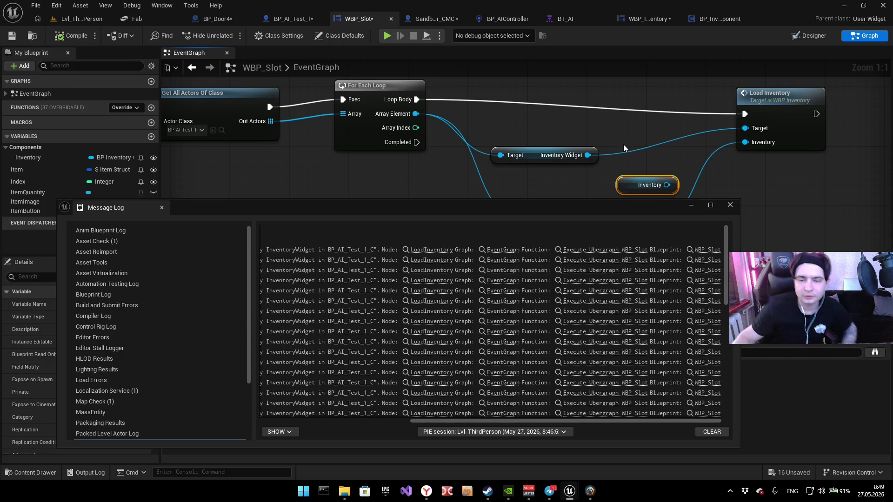
{"action": "left_click", "coordinate": [730, 206]}
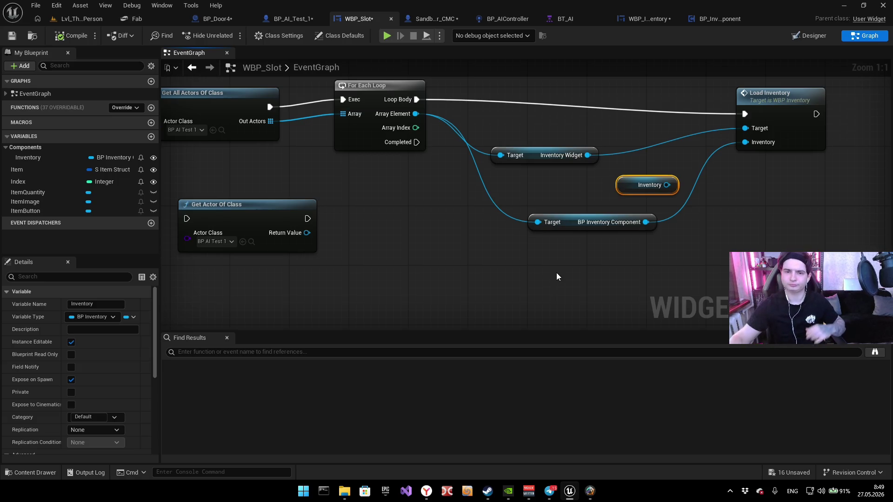
- Switch the keyboard layout between English and Russian
{"action": "scroll", "coordinate": [556, 273], "scroll_direction": "down", "scroll_amount": 5}
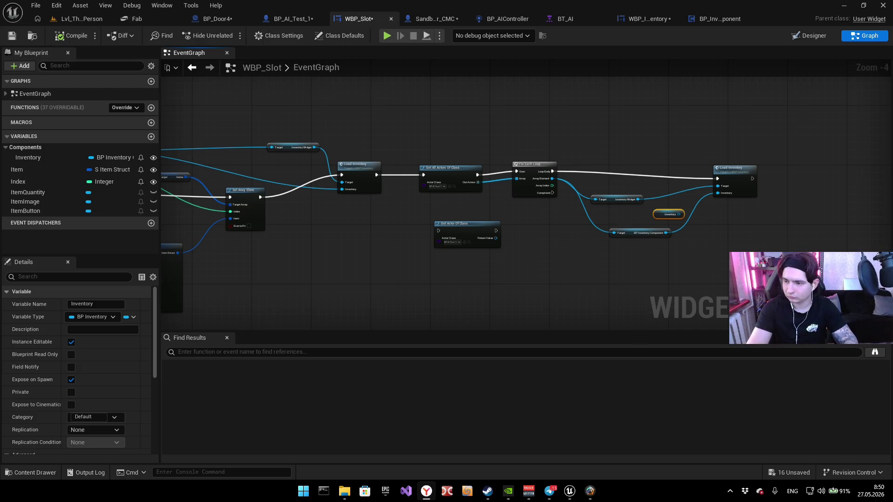
{"action": "key", "text": "alt+shift"}
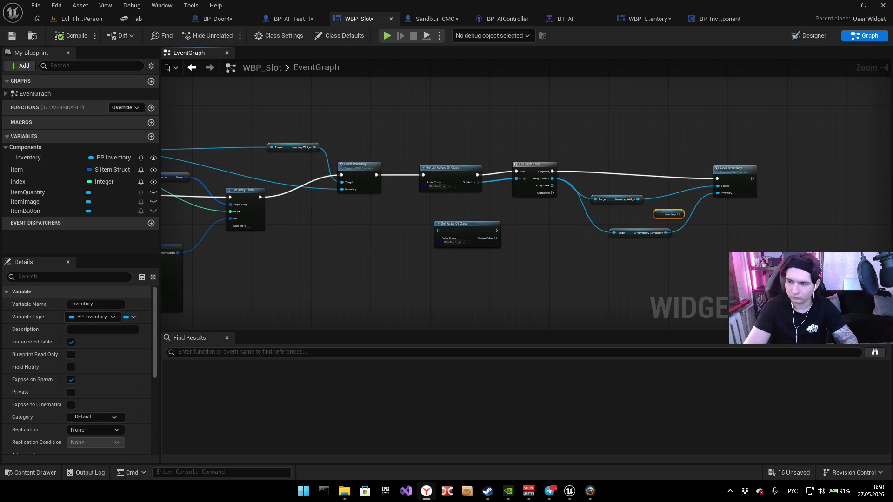
{"action": "key", "text": "alt+shift"}
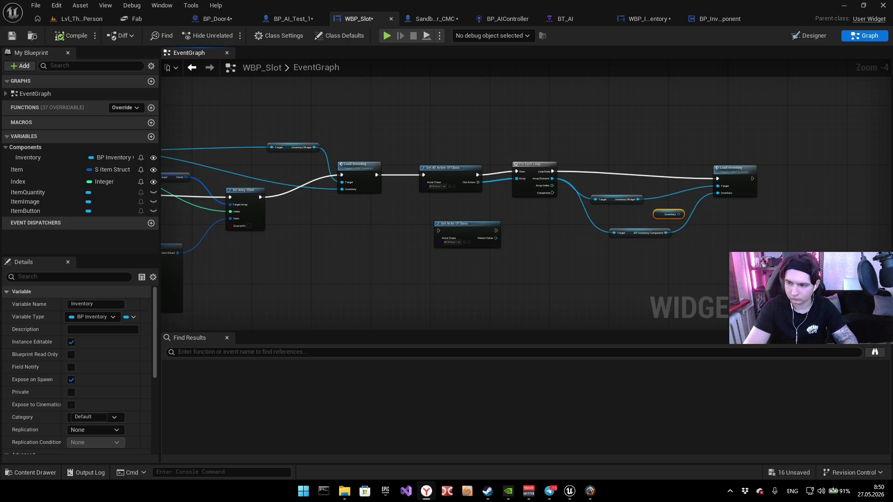
{"action": "key", "text": "alt+shift"}
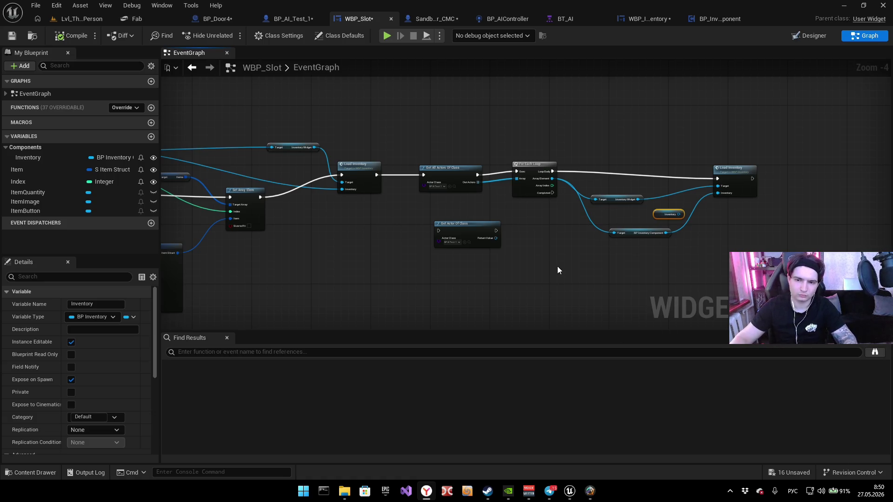
- Move the loose Inventory getter below Get Actor Of Class and screenshot the graph
{"action": "left_click", "coordinate": [542, 254]}
{"action": "left_click_drag", "start_coordinate": [542, 254], "coordinate": [543, 263]}
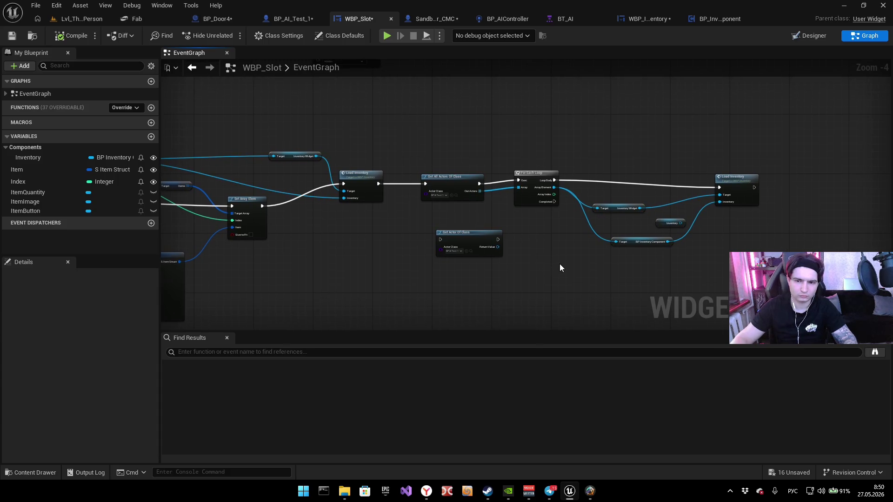
{"action": "left_click_drag", "start_coordinate": [670, 223], "coordinate": [458, 286]}
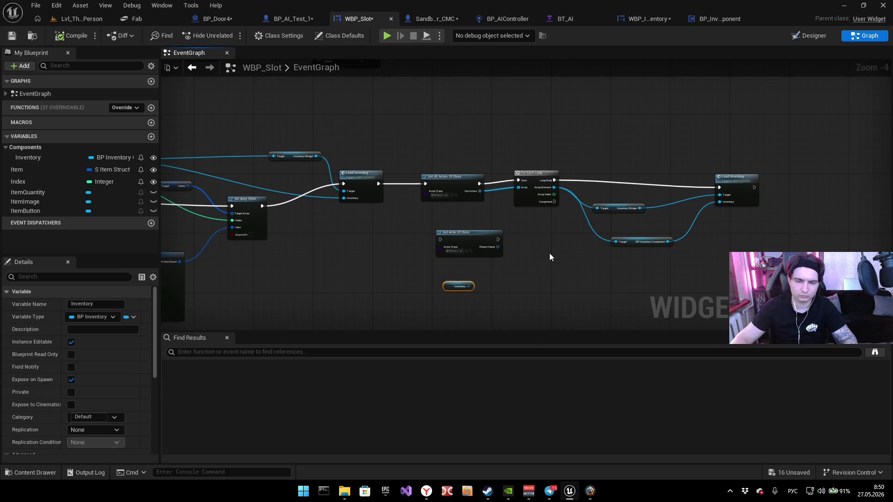
{"action": "left_click", "coordinate": [547, 267]}
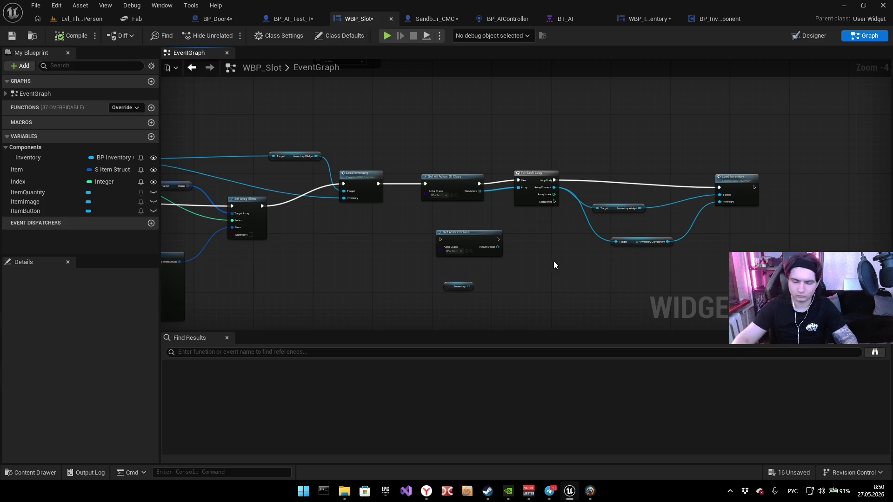
{"action": "scroll", "coordinate": [553, 261], "scroll_direction": "down", "scroll_amount": 1}
{"action": "mouse_move", "coordinate": [550, 239]}
{"action": "left_mouse_down"}
{"action": "mouse_move", "coordinate": [576, 230]}
{"action": "mouse_move", "coordinate": [522, 226]}
{"action": "mouse_move", "coordinate": [578, 242]}
{"action": "mouse_move", "coordinate": [666, 234]}
{"action": "left_mouse_up"}
{"action": "scroll", "coordinate": [528, 227], "scroll_direction": "up", "scroll_amount": 1}
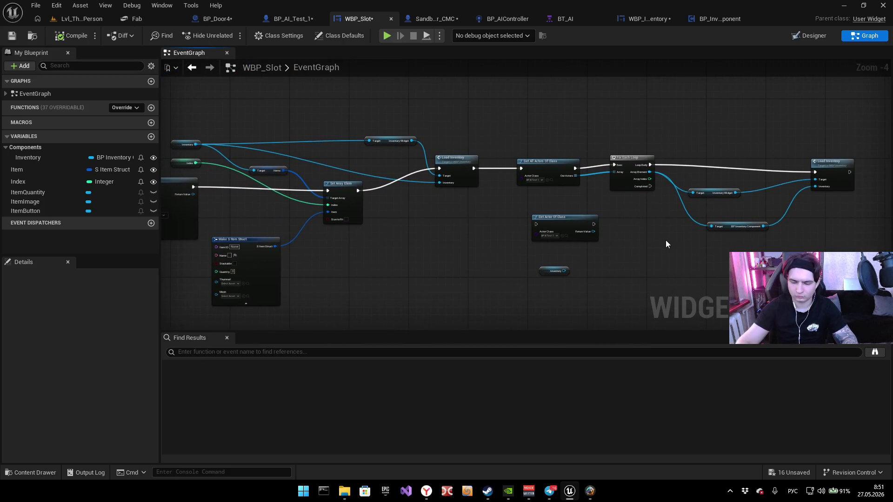
{"action": "key", "text": "super+shift+s"}
{"action": "key", "text": "Escape"}
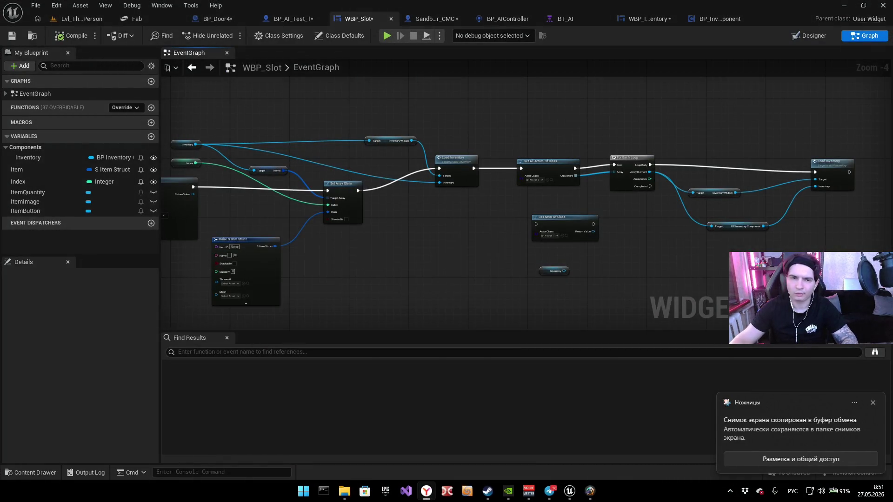
- Frame BP_AI_Test_1's Create WBP Inventory Widget chain at Zoom -4 and screenshot it
{"action": "left_click", "coordinate": [281, 15]}
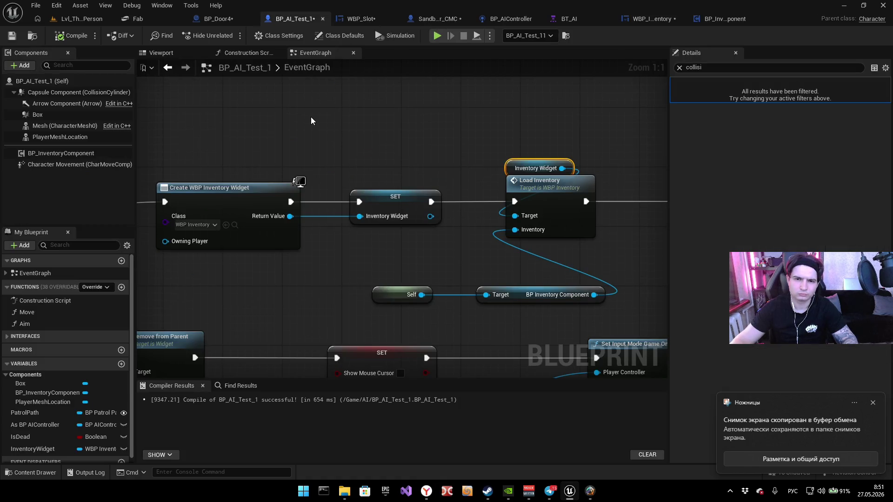
{"action": "scroll", "coordinate": [311, 119], "scroll_direction": "down", "scroll_amount": 4}
{"action": "scroll", "coordinate": [293, 156], "scroll_direction": "down", "scroll_amount": 2}
{"action": "scroll", "coordinate": [322, 215], "scroll_direction": "up", "scroll_amount": 2}
{"action": "left_click_drag", "start_coordinate": [358, 202], "coordinate": [338, 217]}
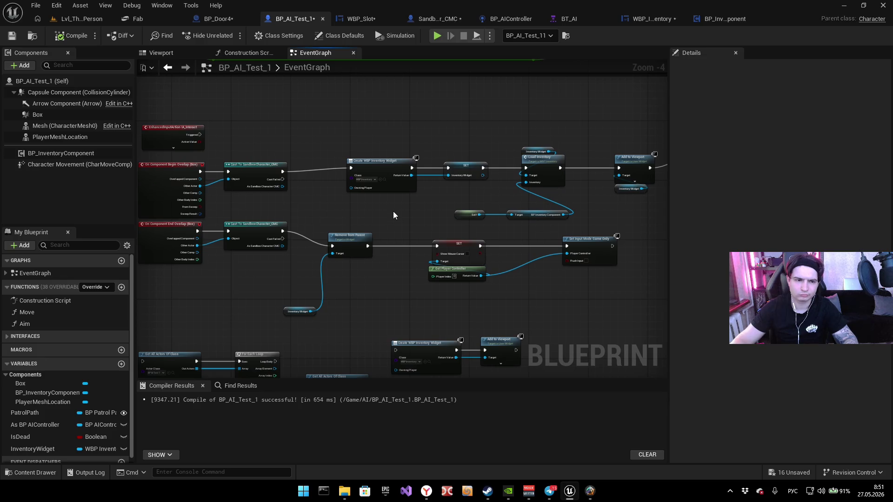
{"action": "key", "text": "super+shift+s"}
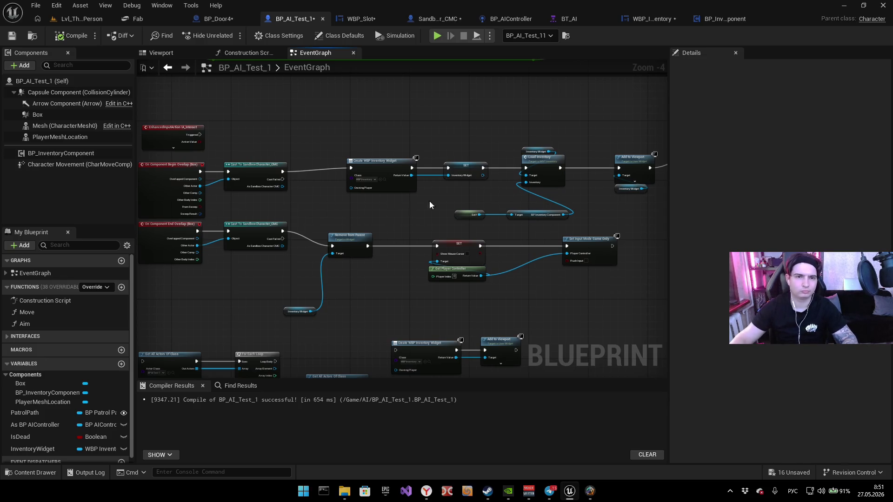
{"action": "key", "text": "Escape"}
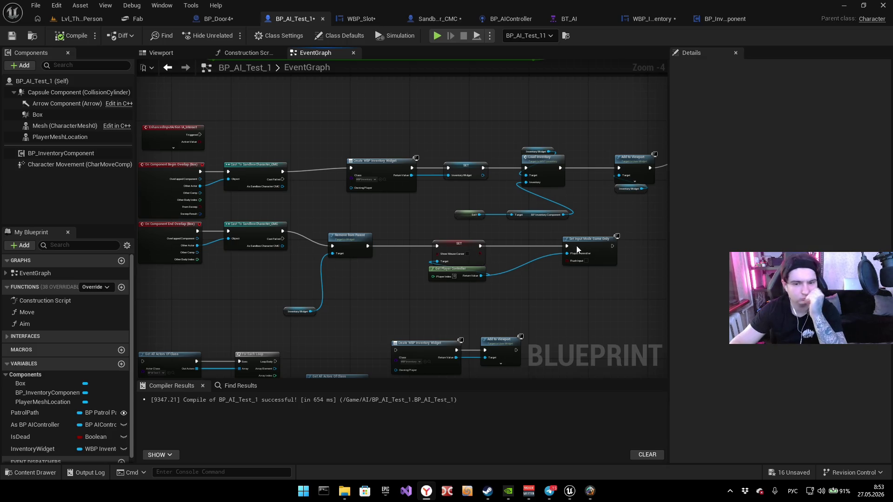
{"action": "left_click_drag", "start_coordinate": [568, 230], "coordinate": [523, 212]}
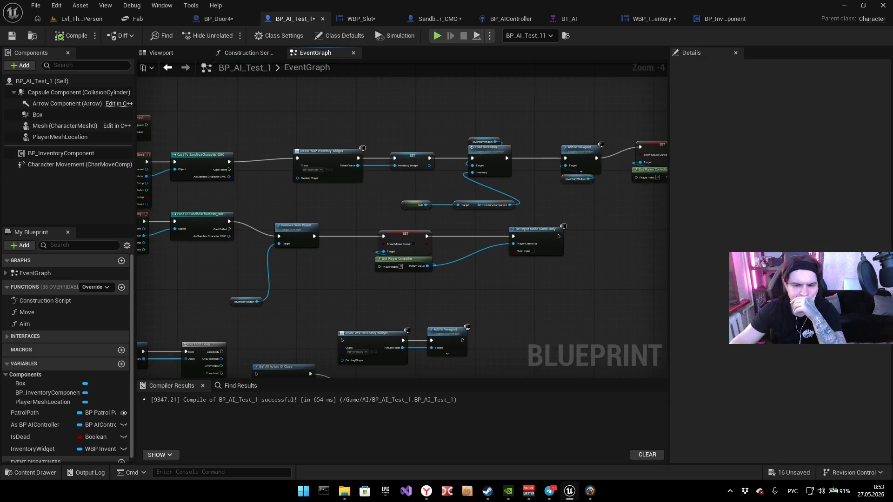
{"action": "left_click", "coordinate": [529, 496]}
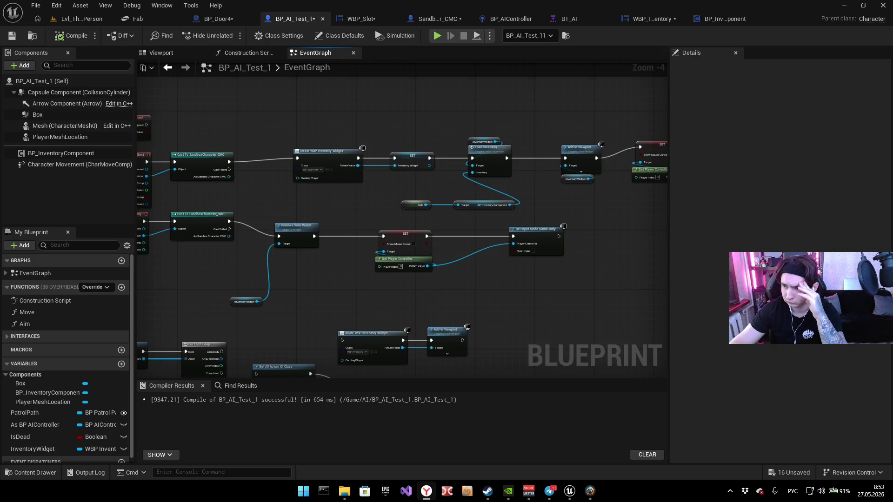
{"action": "scroll", "coordinate": [567, 236], "scroll_direction": "up", "scroll_amount": 2}
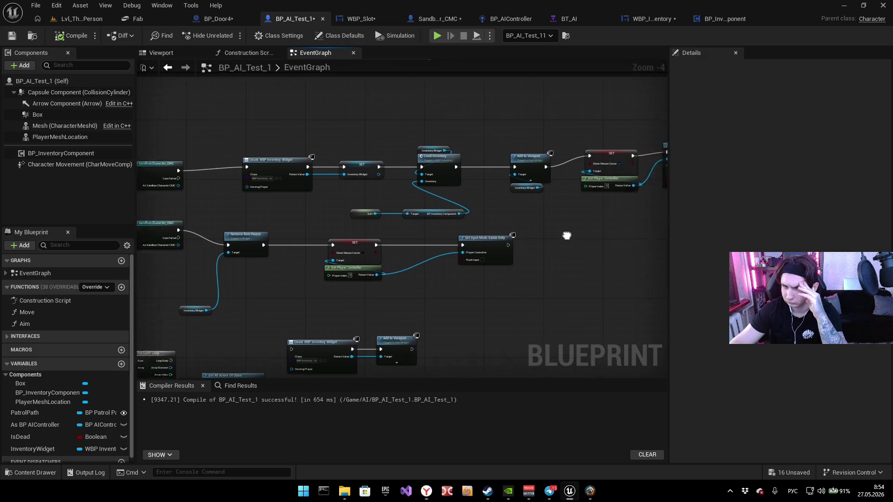
{"action": "left_click_drag", "start_coordinate": [461, 213], "coordinate": [525, 219]}
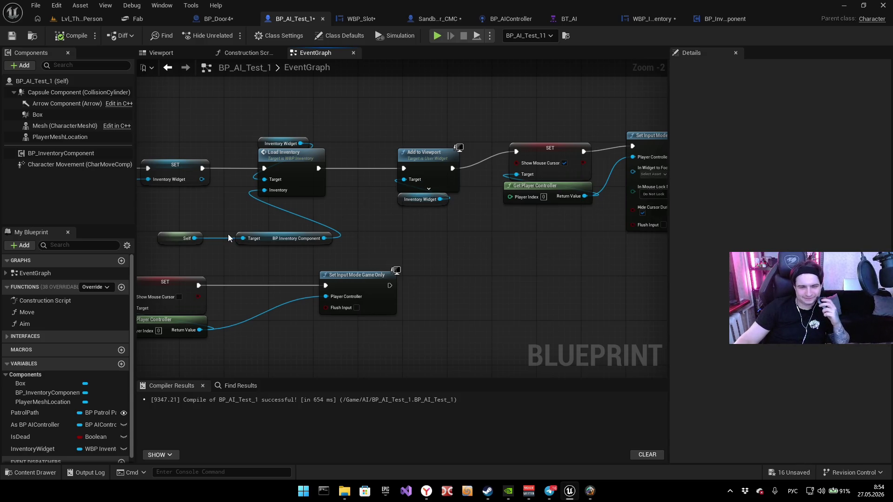
{"action": "left_click_drag", "start_coordinate": [439, 266], "coordinate": [540, 244]}
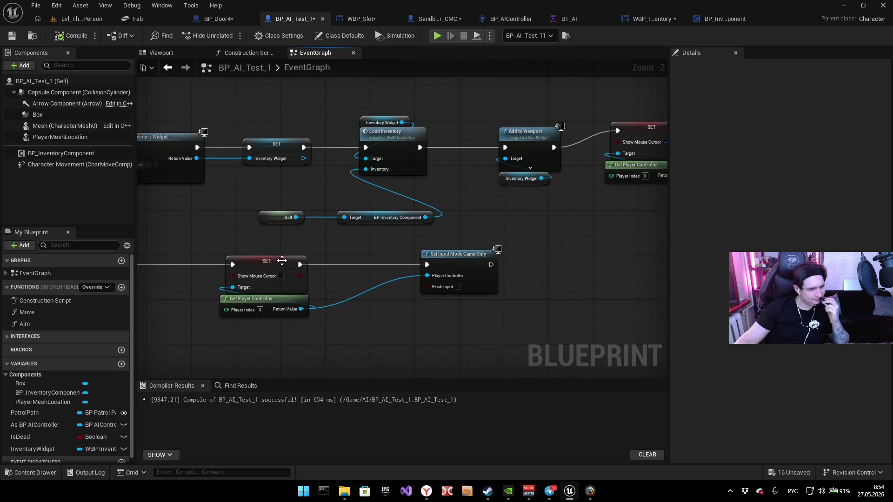
{"action": "left_click_drag", "start_coordinate": [406, 236], "coordinate": [478, 206]}
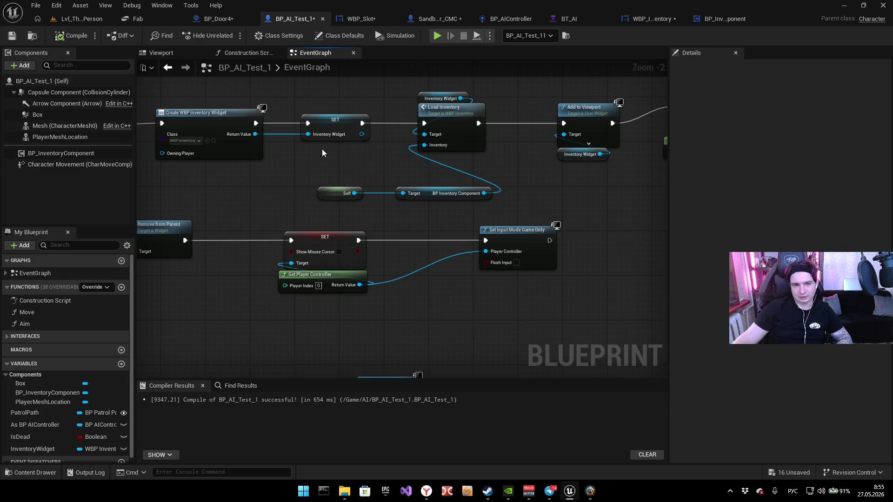
{"action": "left_click", "coordinate": [868, 490]}
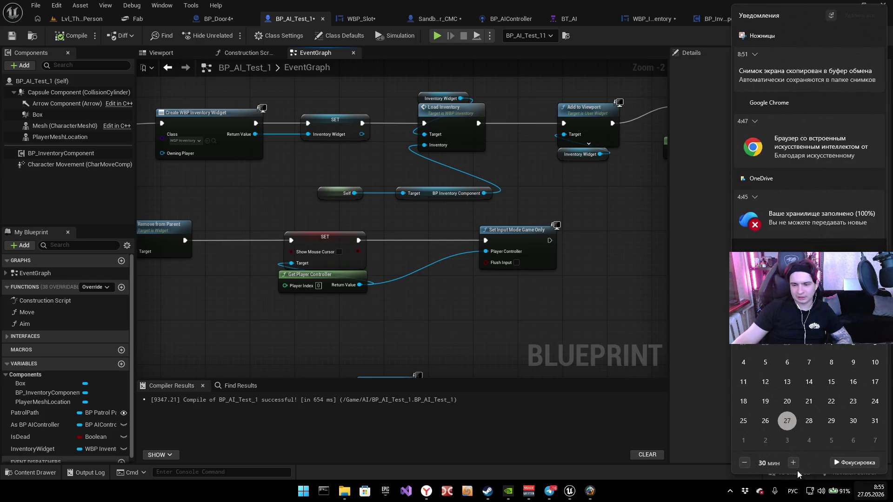
{"action": "left_click", "coordinate": [591, 311]}
{"action": "scroll", "coordinate": [479, 266], "scroll_direction": "down", "scroll_amount": 3}
{"action": "scroll", "coordinate": [606, 181], "scroll_direction": "up", "scroll_amount": 3}
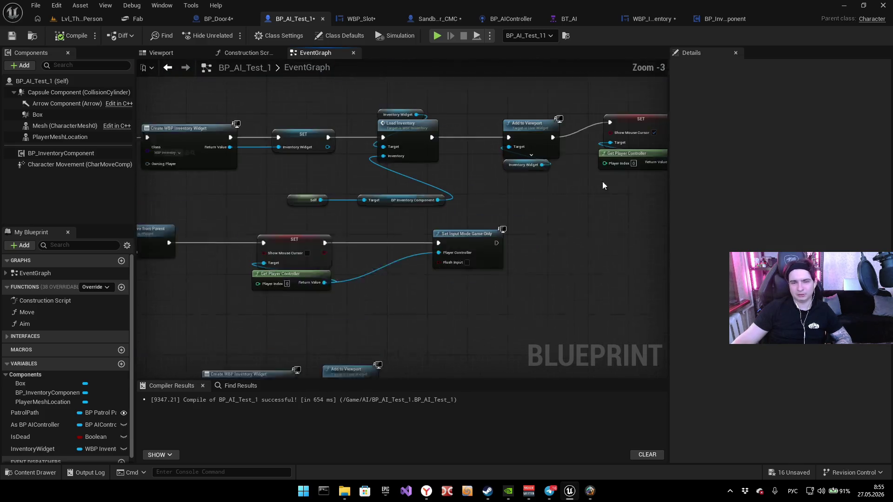
{"action": "scroll", "coordinate": [412, 312], "scroll_direction": "down", "scroll_amount": 1}
{"action": "scroll", "coordinate": [535, 201], "scroll_direction": "up", "scroll_amount": 1}
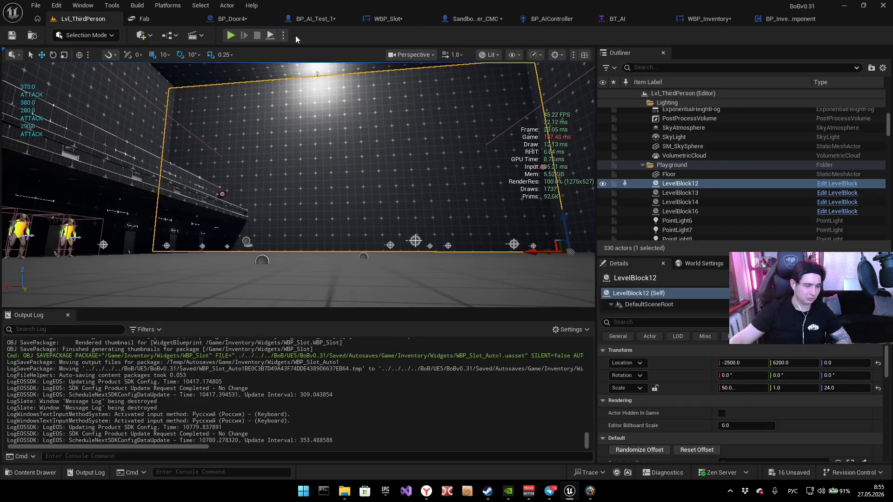
{"action": "left_click", "coordinate": [298, 18]}
{"action": "scroll", "coordinate": [584, 254], "scroll_direction": "down", "scroll_amount": 3}
{"action": "mouse_move", "coordinate": [584, 253]}
{"action": "left_mouse_down"}
{"action": "mouse_move", "coordinate": [462, 226]}
{"action": "mouse_move", "coordinate": [393, 233]}
{"action": "mouse_move", "coordinate": [544, 143]}
{"action": "mouse_move", "coordinate": [500, 148]}
{"action": "left_mouse_up"}
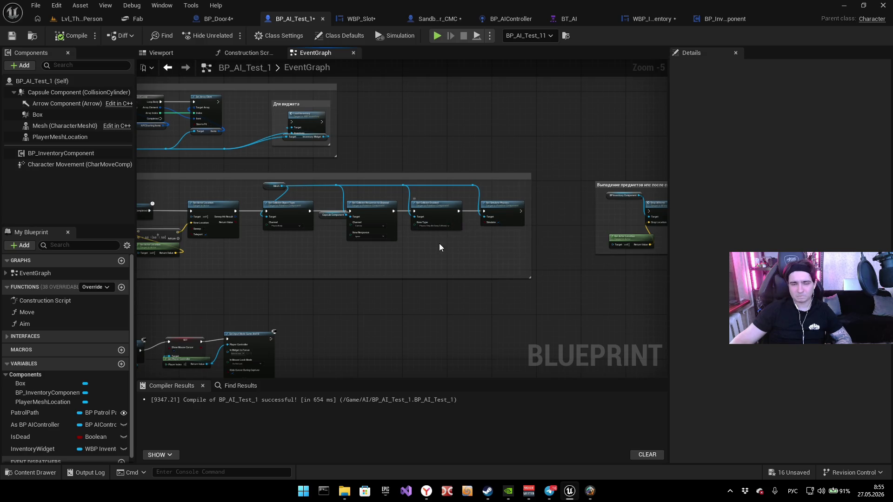
{"action": "scroll", "coordinate": [401, 236], "scroll_direction": "up", "scroll_amount": 3}
{"action": "left_click", "coordinate": [419, 224]}
{"action": "left_click_drag", "start_coordinate": [419, 224], "coordinate": [620, 155]}
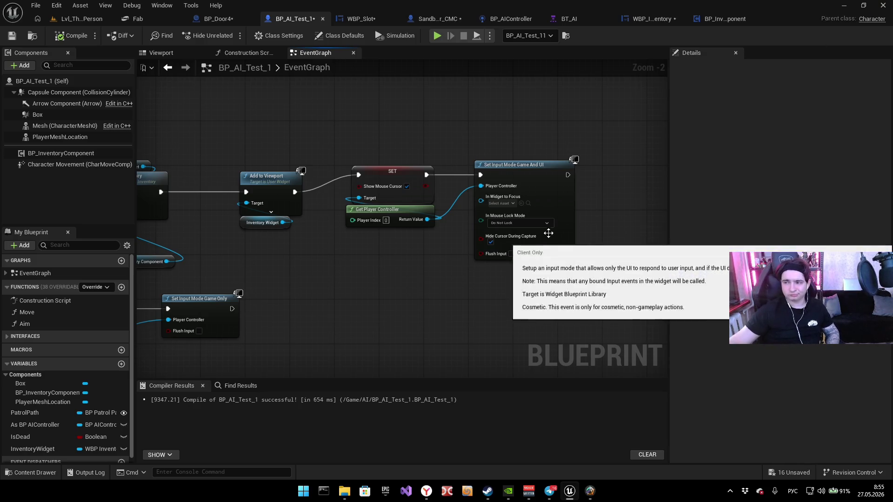
{"action": "scroll", "coordinate": [374, 144], "scroll_direction": "down", "scroll_amount": 6}
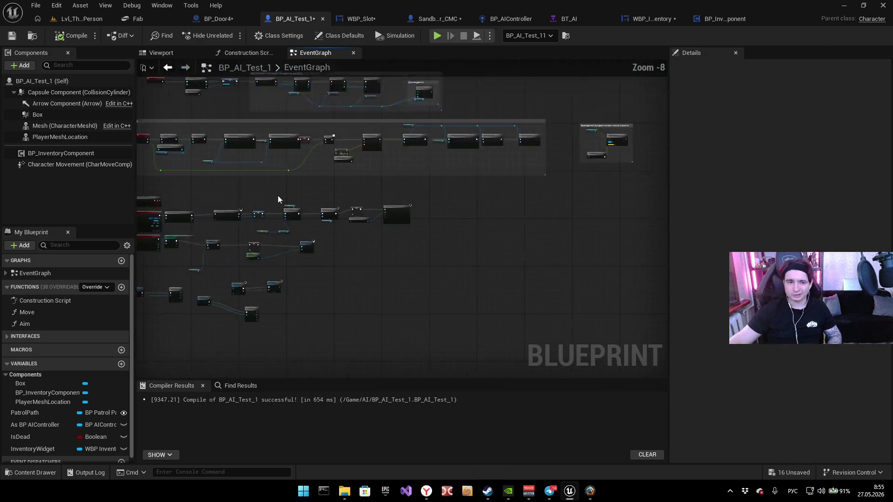
{"action": "scroll", "coordinate": [374, 174], "scroll_direction": "up", "scroll_amount": 7}
{"action": "mouse_move", "coordinate": [429, 222]}
{"action": "left_mouse_down"}
{"action": "mouse_move", "coordinate": [414, 108]}
{"action": "mouse_move", "coordinate": [321, 111]}
{"action": "mouse_move", "coordinate": [320, 167]}
{"action": "left_mouse_up"}
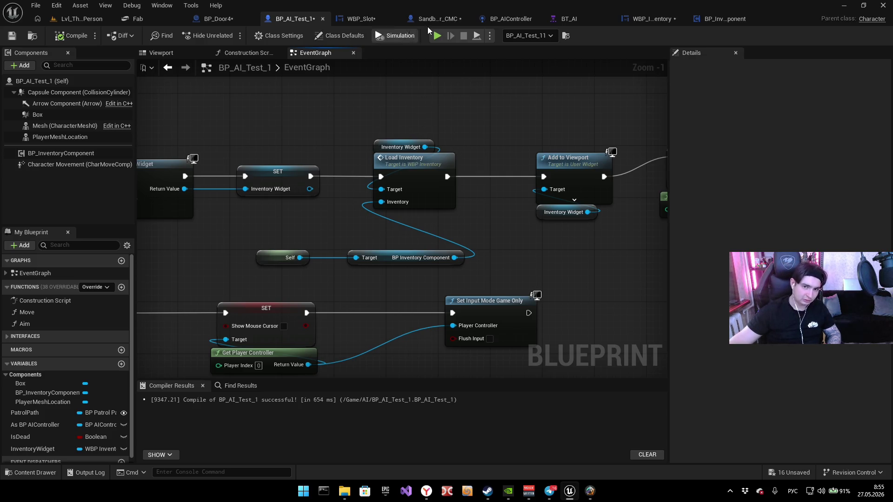
- Centre WBP_Slot's EventGraph on Load Inventory, Get All Actors Of Class and the For Each Loop
{"action": "left_click", "coordinate": [349, 19]}
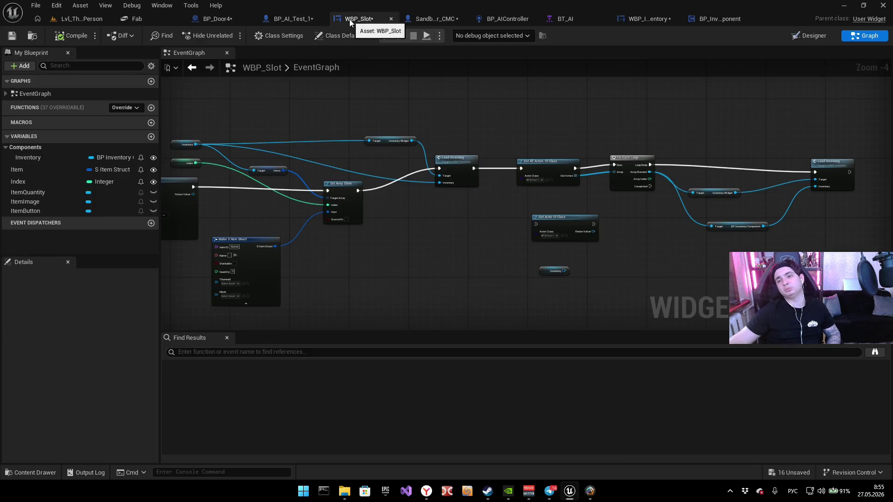
{"action": "scroll", "coordinate": [460, 135], "scroll_direction": "up", "scroll_amount": 2}
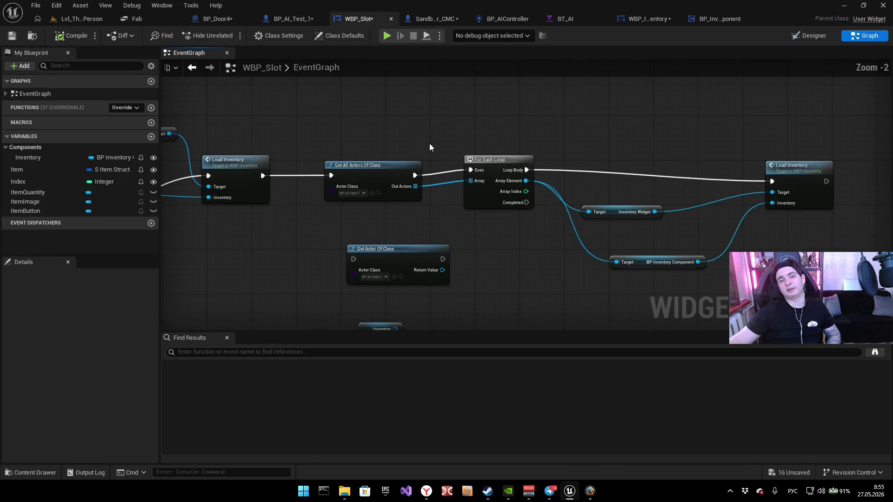
{"action": "mouse_move", "coordinate": [430, 147]}
{"action": "left_mouse_down"}
{"action": "mouse_move", "coordinate": [439, 125]}
{"action": "mouse_move", "coordinate": [618, 114]}
{"action": "left_mouse_up"}
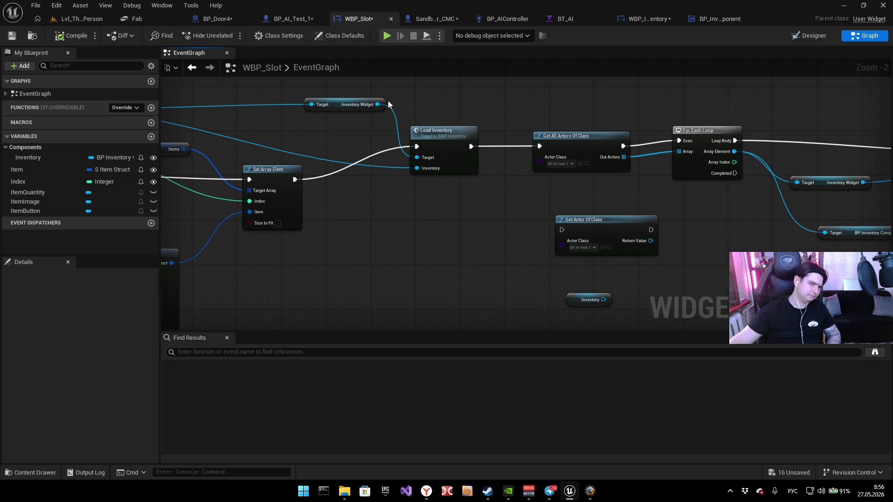
{"action": "left_click_drag", "start_coordinate": [612, 108], "coordinate": [590, 104]}
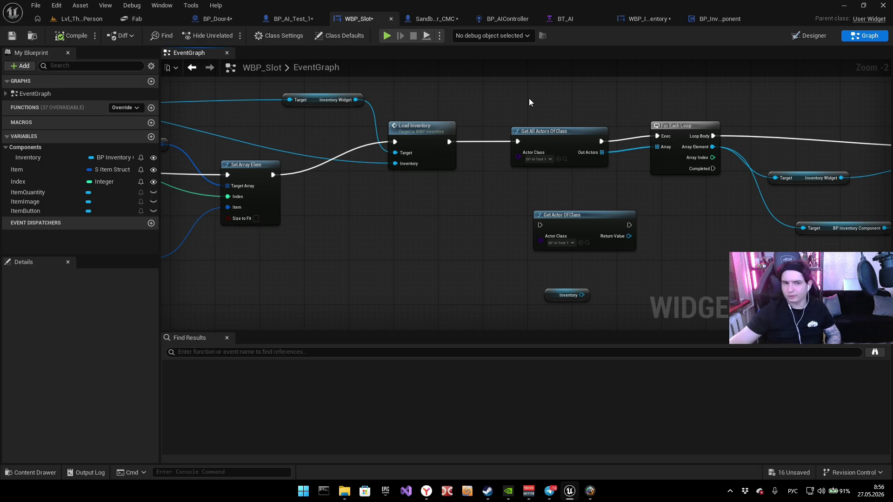
{"action": "mouse_move", "coordinate": [557, 107]}
{"action": "left_mouse_down"}
{"action": "mouse_move", "coordinate": [510, 115]}
{"action": "mouse_move", "coordinate": [511, 177]}
{"action": "mouse_move", "coordinate": [531, 177]}
{"action": "left_mouse_up"}
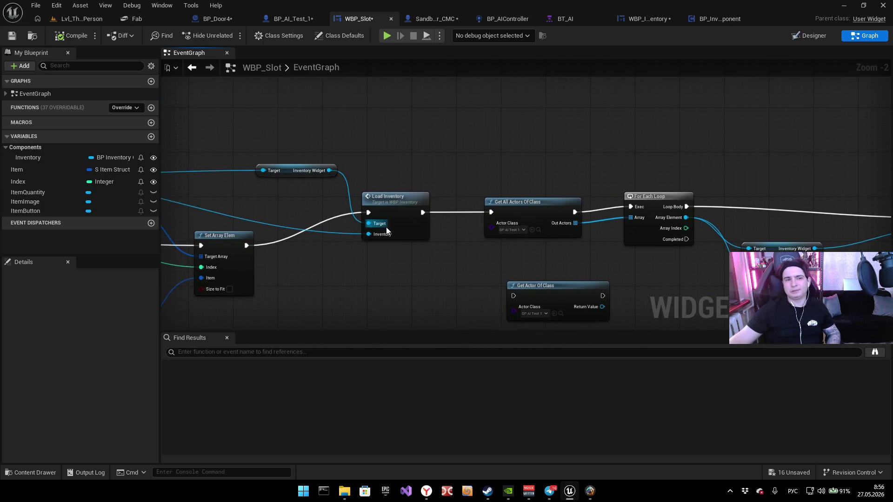
- Add a new WBP_Slot variable named InventoryOwner
{"action": "left_click", "coordinate": [151, 137]}
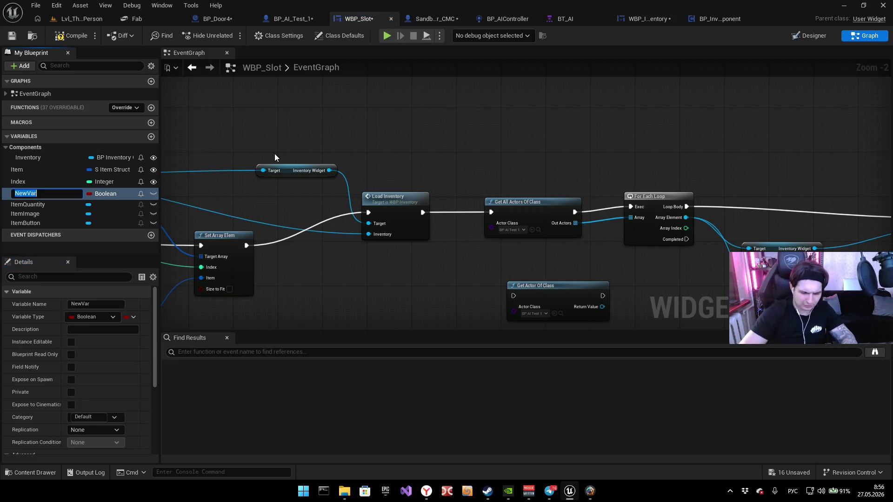
{"action": "key", "text": "BackSpace"}
{"action": "key", "text": "alt+shift"}
{"action": "type", "text": "InventoryOwne"}
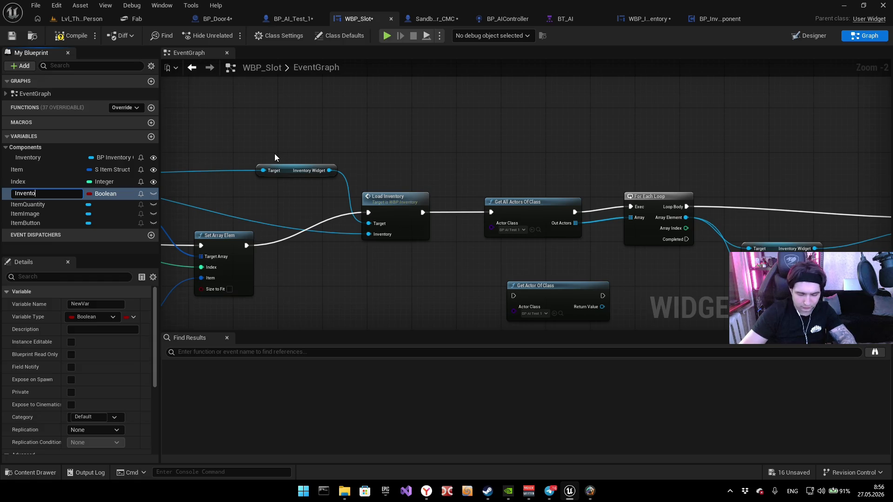
{"action": "type", "text": "r"}
{"action": "key", "text": "Return"}
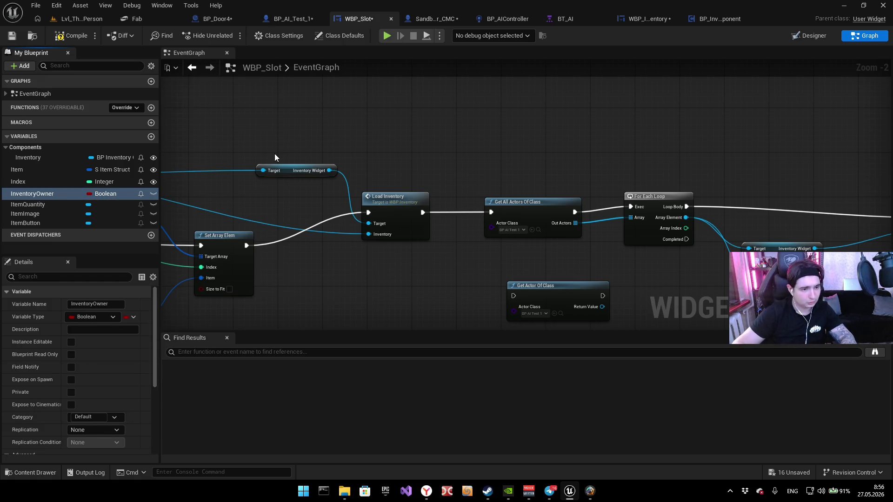
- Make InventoryOwner an instance-editable BP Inventory Component object reference
{"action": "left_click", "coordinate": [104, 191]}
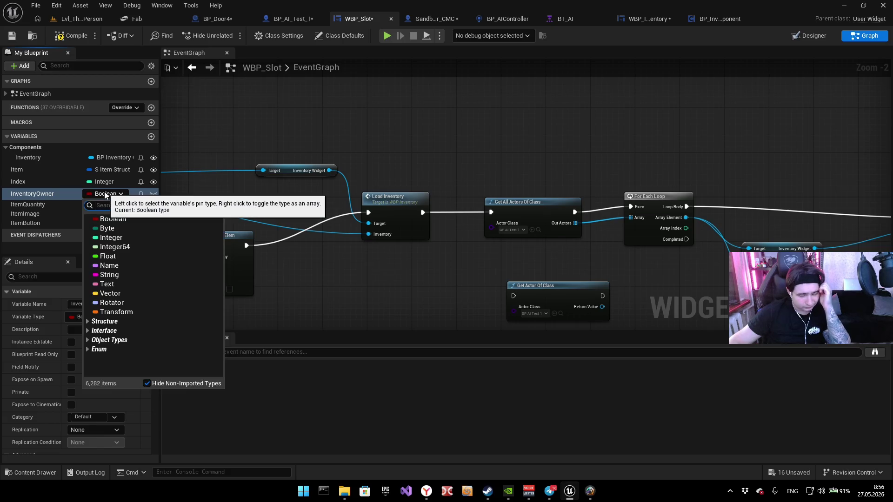
{"action": "type", "text": "bp"}
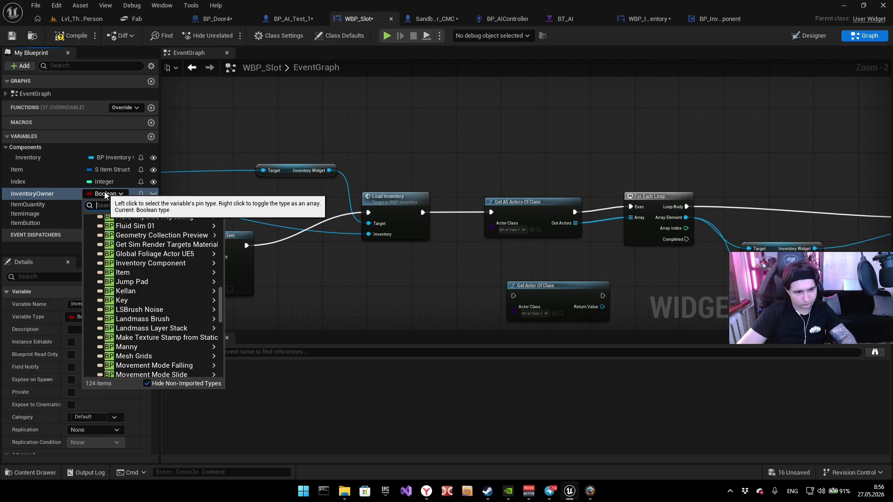
{"action": "key", "text": "BackSpace"}
{"action": "key", "text": "BackSpace"}
{"action": "type", "text": "inven"}
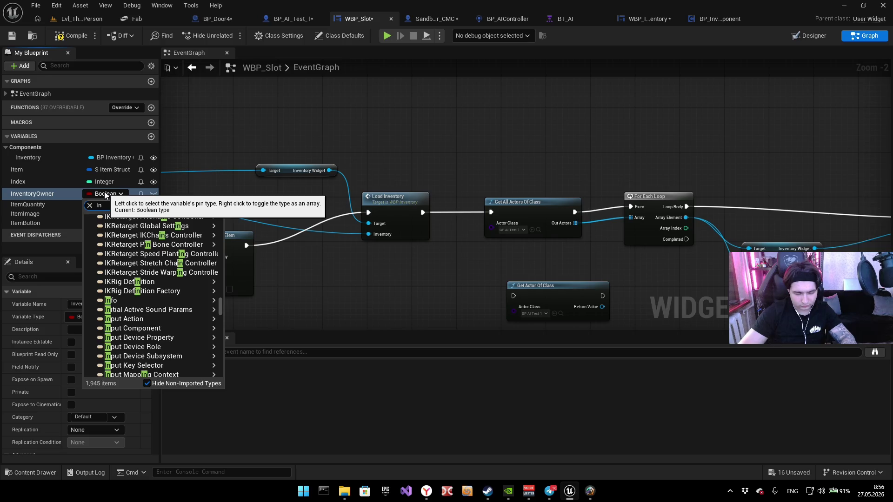
{"action": "mouse_move", "coordinate": [205, 228]}
{"action": "left_click", "coordinate": [246, 230]}
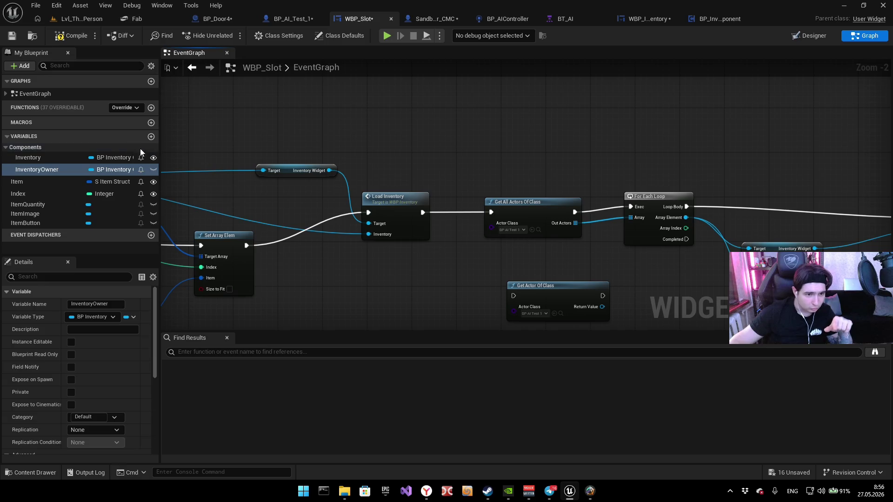
{"action": "left_click", "coordinate": [154, 170]}
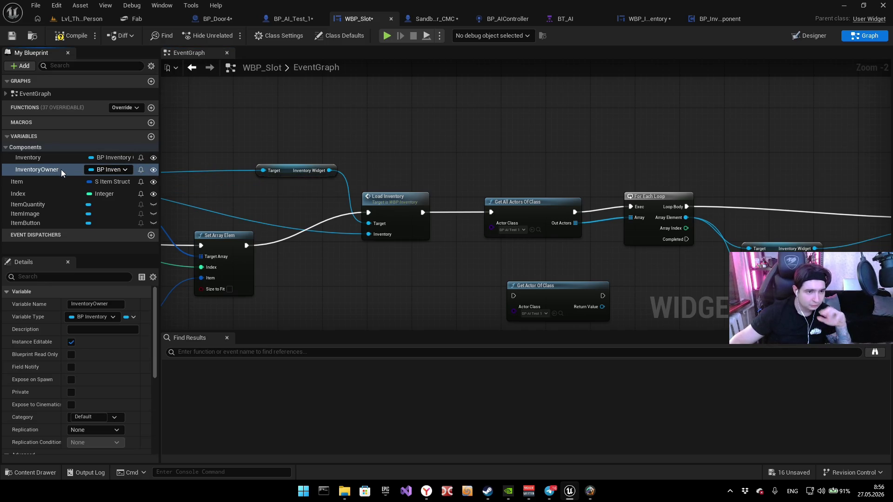
{"action": "left_click", "coordinate": [297, 22]}
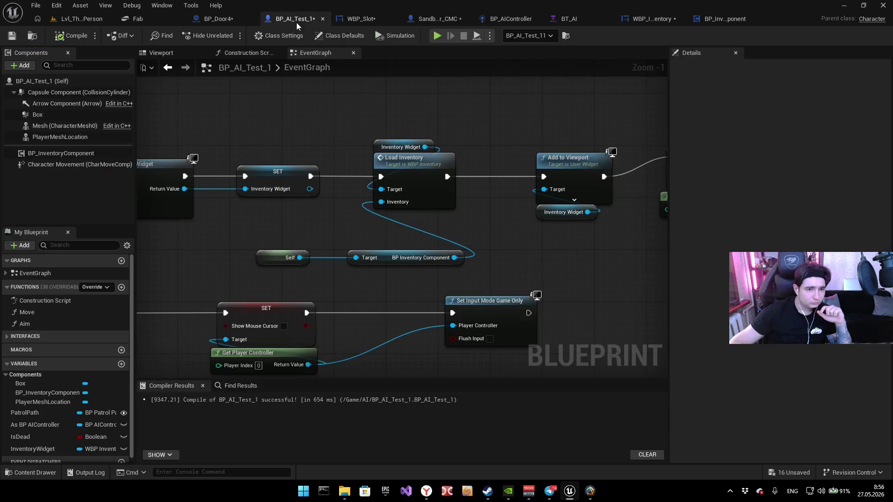
- Review the Add to Viewport and Inventory Widget nodes in BP_AI_Test_1 against WBP_Slot's variables
{"action": "left_click_drag", "start_coordinate": [481, 253], "coordinate": [310, 264]}
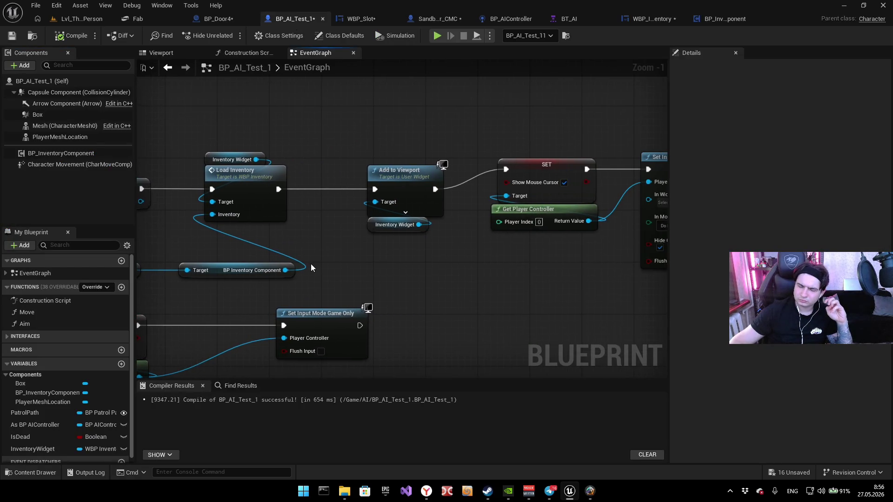
{"action": "left_click", "coordinate": [360, 19]}
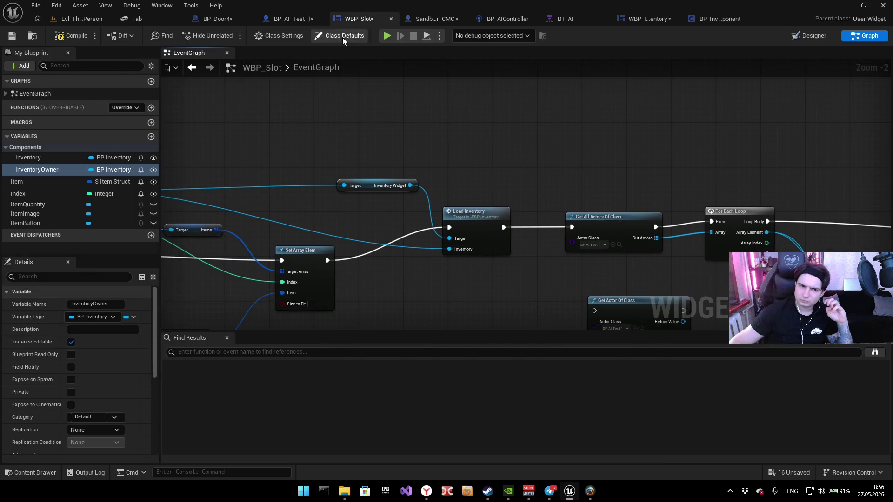
{"action": "left_click", "coordinate": [294, 18]}
{"action": "scroll", "coordinate": [424, 230], "scroll_direction": "up", "scroll_amount": 1}
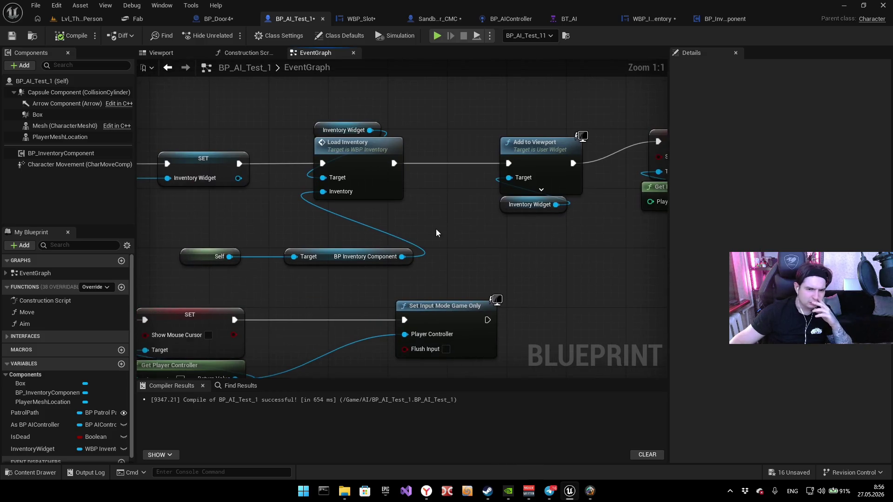
{"action": "left_click_drag", "start_coordinate": [426, 263], "coordinate": [471, 163]}
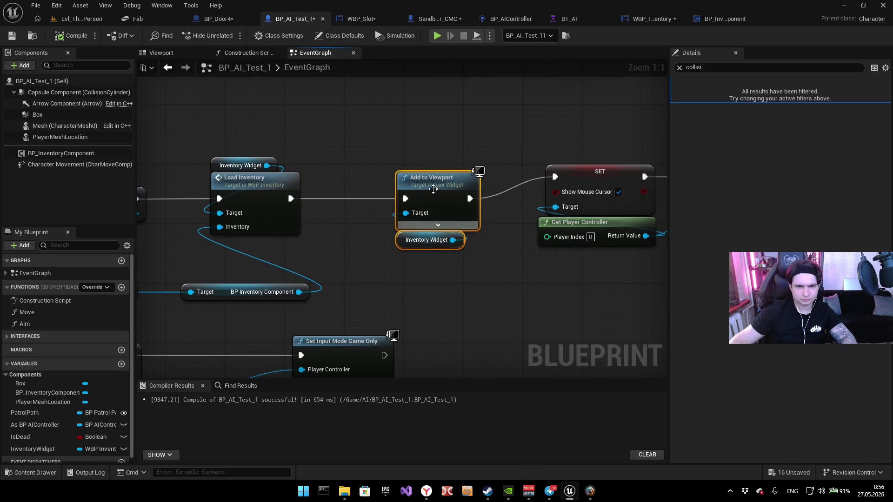
{"action": "left_click", "coordinate": [356, 19]}
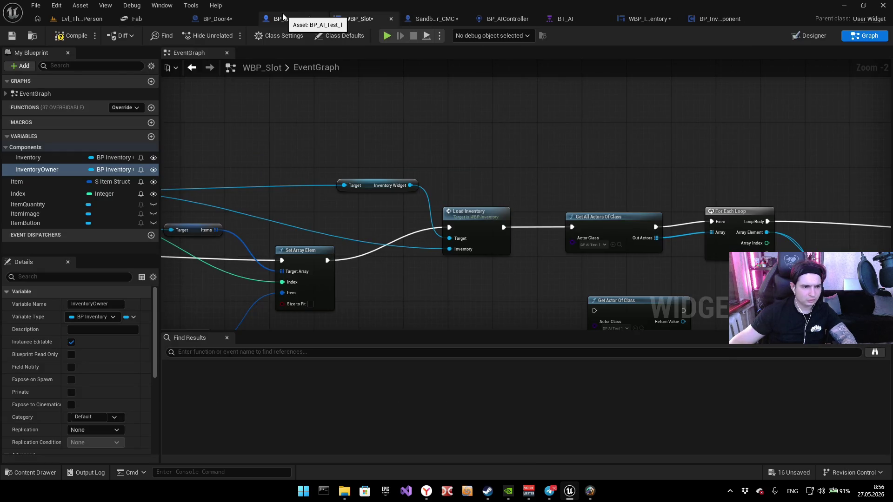
{"action": "left_click", "coordinate": [283, 18]}
- Search all actions for inventoryO, placing and then deleting an unwanted Get Inventory Owner node
{"action": "right_click", "coordinate": [370, 270]}
{"action": "type", "text": "wb"}
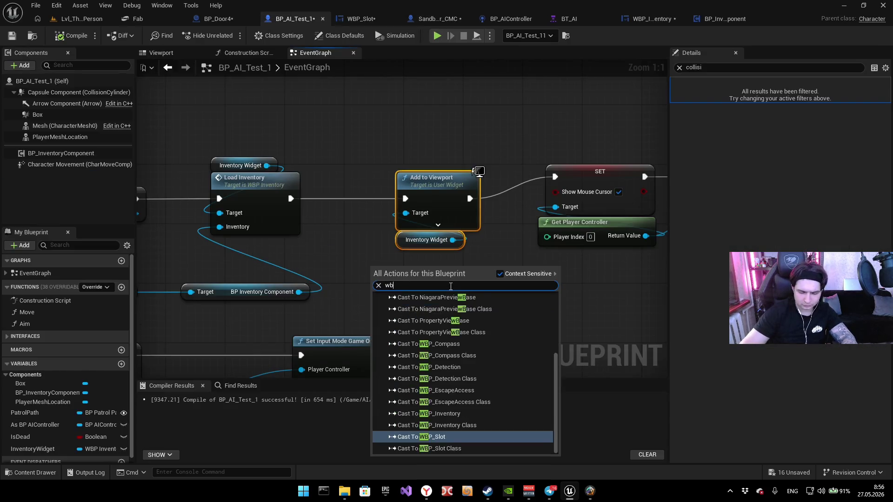
{"action": "type", "text": "p_slot"}
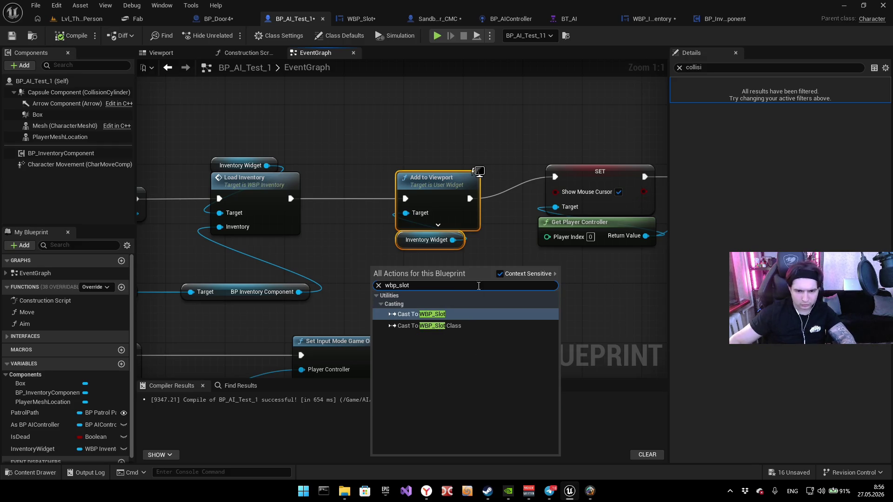
{"action": "left_click", "coordinate": [500, 273]}
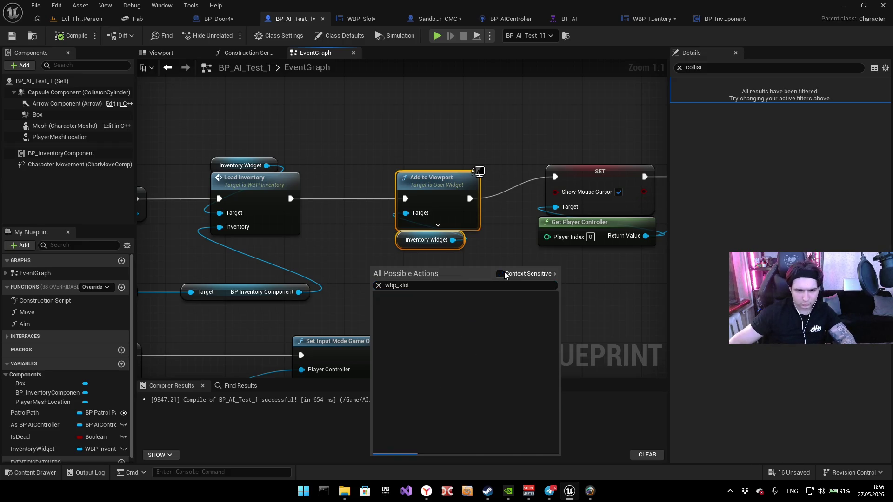
{"action": "key", "text": "ctrl+a"}
{"action": "type", "text": "inven"}
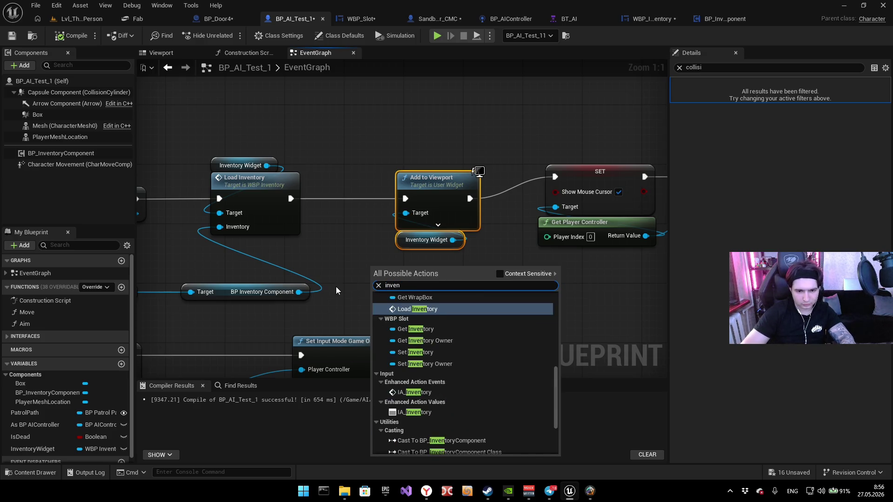
{"action": "type", "text": "toryOwn"}
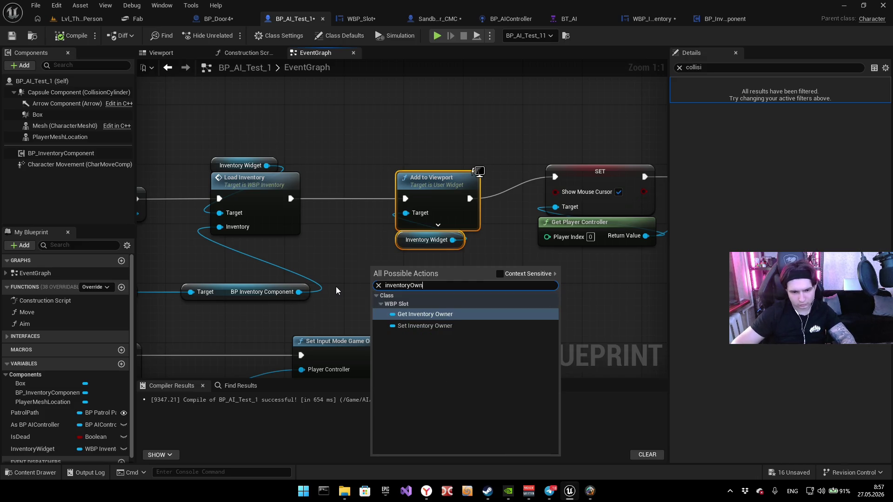
{"action": "key", "text": "Return"}
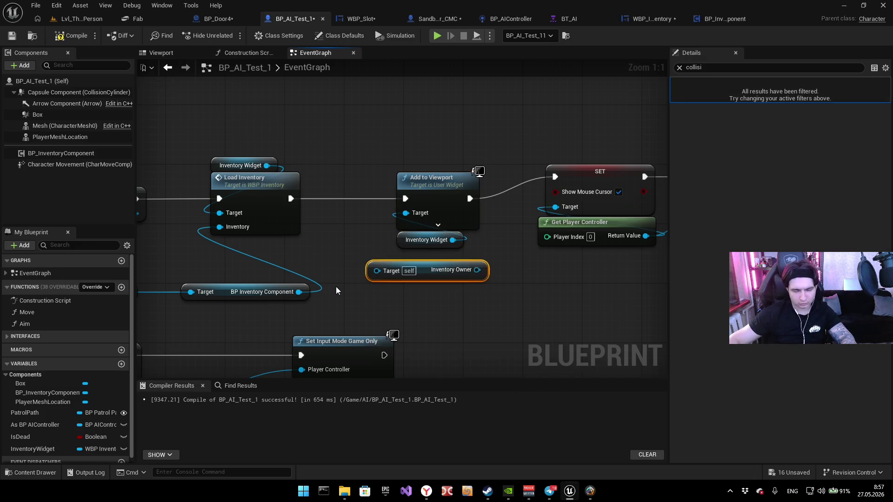
{"action": "key", "text": "Delete"}
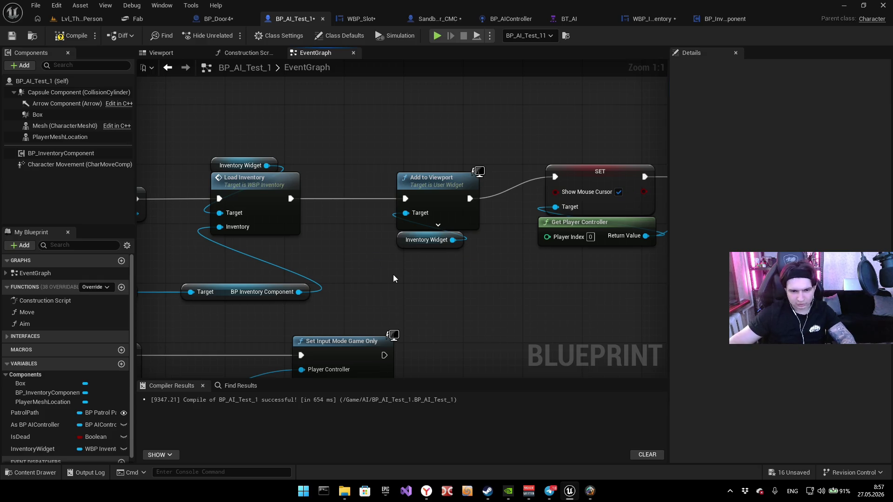
- Add a SET Inventory Owner node and fit it before Add to Viewport
{"action": "right_click", "coordinate": [393, 275]}
{"action": "type", "text": "inve"}
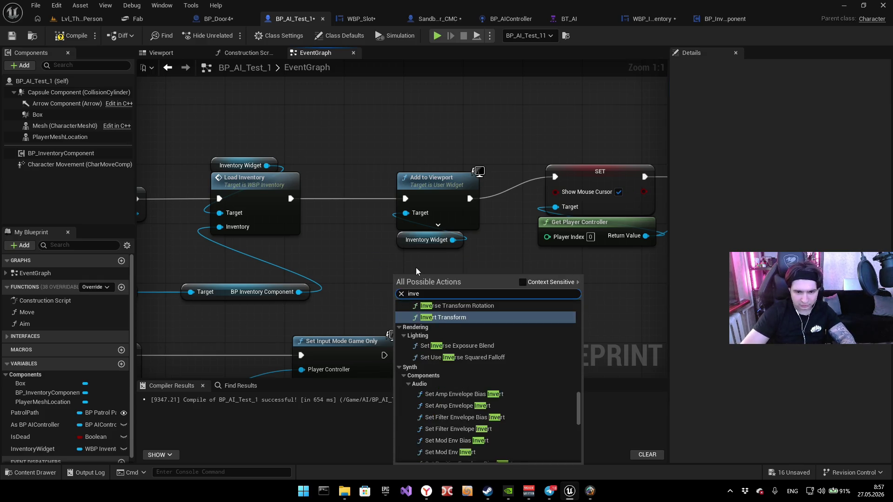
{"action": "type", "text": "n"}
{"action": "type", "text": "to"}
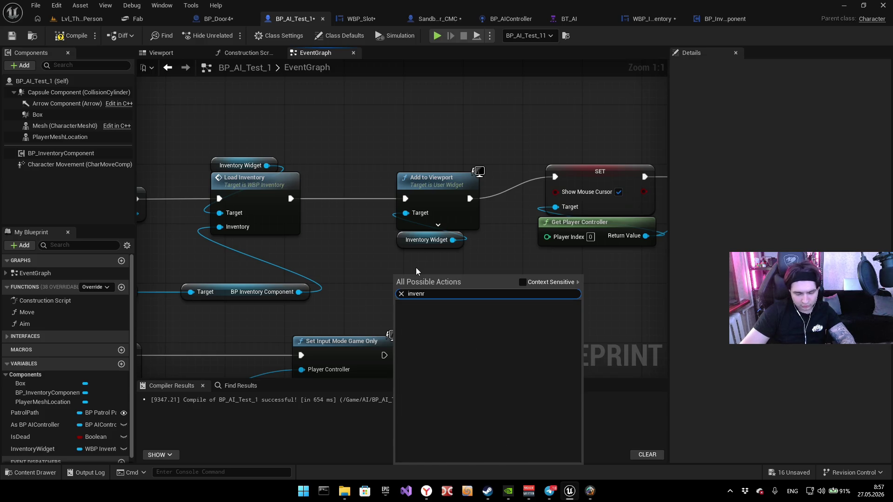
{"action": "type", "text": "ry owner"}
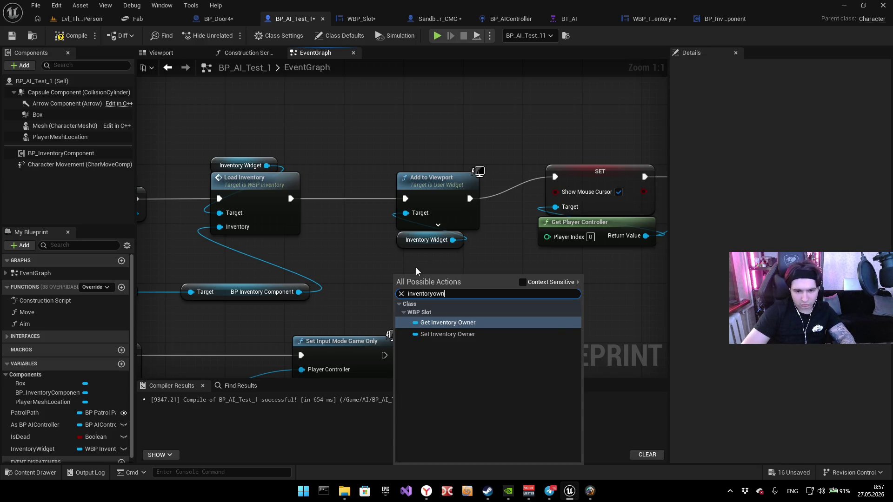
{"action": "key", "text": "Down"}
{"action": "key", "text": "Return"}
{"action": "mouse_move", "coordinate": [488, 254]}
{"action": "left_mouse_down"}
{"action": "mouse_move", "coordinate": [400, 169]}
{"action": "mouse_move", "coordinate": [465, 181]}
{"action": "left_mouse_up"}
{"action": "left_click_drag", "start_coordinate": [414, 274], "coordinate": [346, 191]}
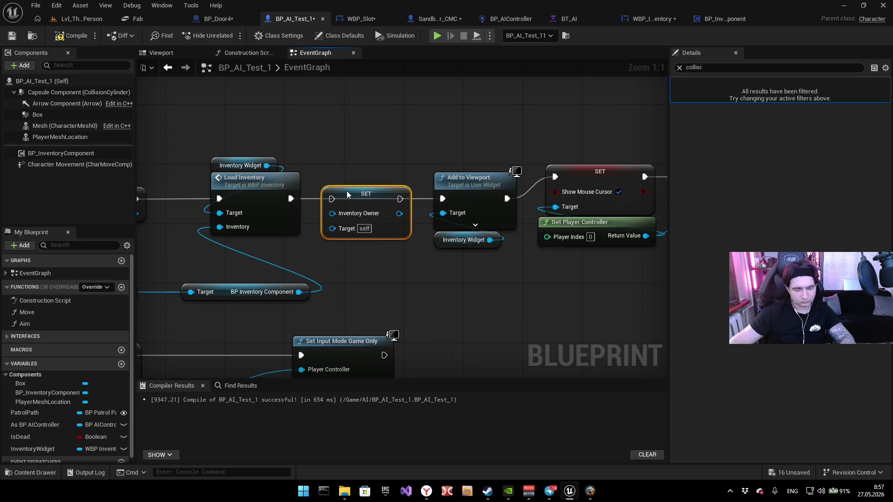
- Feed the inventory component into Inventory Owner and compile BP_AI_Test_1
{"action": "mouse_move", "coordinate": [339, 291]}
{"action": "left_mouse_down"}
{"action": "mouse_move", "coordinate": [402, 292]}
{"action": "mouse_move", "coordinate": [395, 200]}
{"action": "mouse_move", "coordinate": [406, 254]}
{"action": "mouse_move", "coordinate": [426, 231]}
{"action": "mouse_move", "coordinate": [261, 277]}
{"action": "mouse_move", "coordinate": [430, 279]}
{"action": "left_mouse_up"}
{"action": "left_click", "coordinate": [459, 265]}
{"action": "mouse_move", "coordinate": [465, 213]}
{"action": "left_mouse_down"}
{"action": "mouse_move", "coordinate": [459, 342]}
{"action": "mouse_move", "coordinate": [486, 247]}
{"action": "mouse_move", "coordinate": [532, 255]}
{"action": "left_mouse_up"}
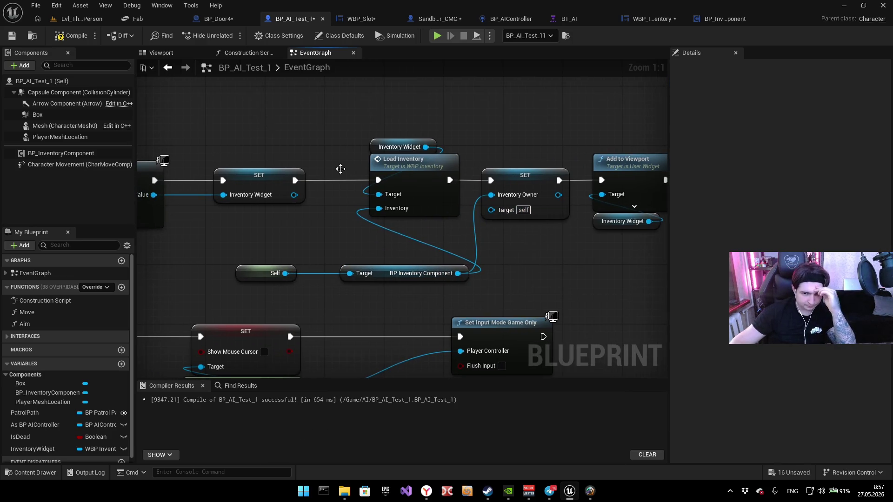
{"action": "left_click", "coordinate": [71, 36]}
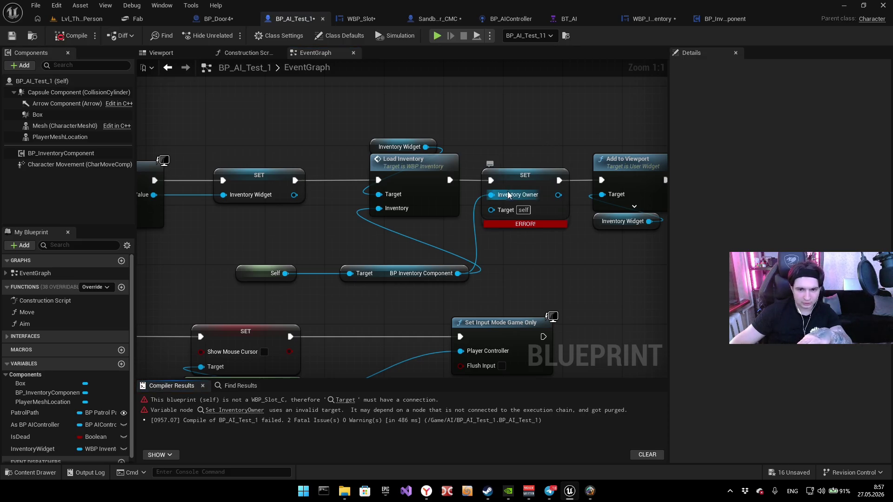
- Shift the SET, Load Inventory and component nodes left to free space above them
{"action": "scroll", "coordinate": [508, 195], "scroll_direction": "down", "scroll_amount": 1}
{"action": "left_click_drag", "start_coordinate": [515, 189], "coordinate": [398, 209]}
{"action": "mouse_move", "coordinate": [336, 267]}
{"action": "left_mouse_down"}
{"action": "mouse_move", "coordinate": [485, 163]}
{"action": "mouse_move", "coordinate": [476, 140]}
{"action": "mouse_move", "coordinate": [422, 113]}
{"action": "left_mouse_up"}
{"action": "left_click_drag", "start_coordinate": [337, 166], "coordinate": [325, 169]}
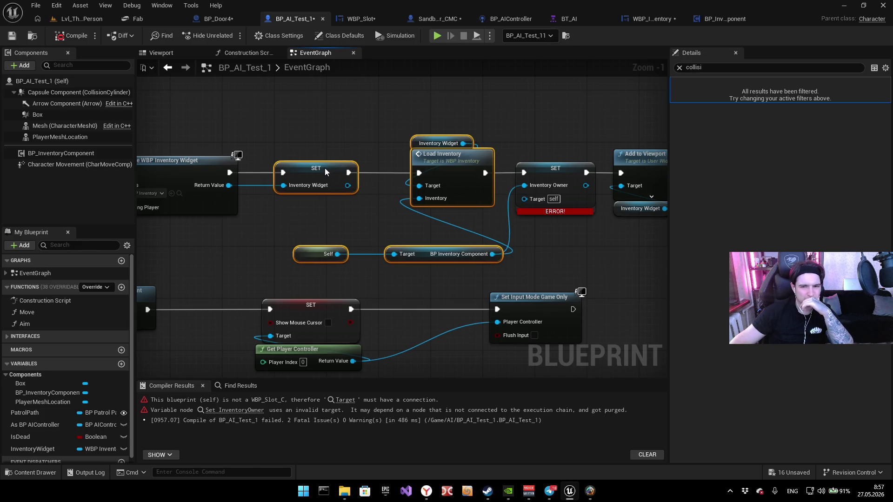
{"action": "left_click", "coordinate": [326, 127]}
{"action": "mouse_move", "coordinate": [381, 128]}
{"action": "left_mouse_down"}
{"action": "mouse_move", "coordinate": [411, 148]}
{"action": "mouse_move", "coordinate": [333, 203]}
{"action": "left_mouse_up"}
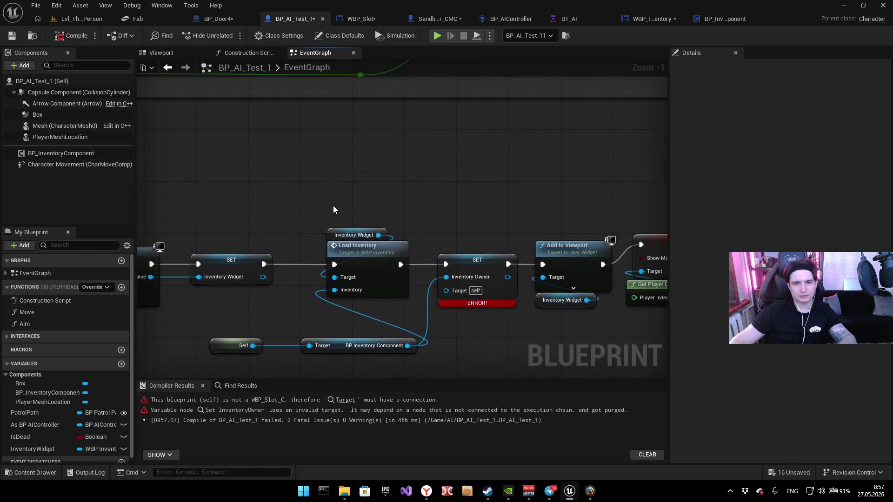
{"action": "right_click", "coordinate": [413, 170]}
{"action": "type", "text": "cast to b"}
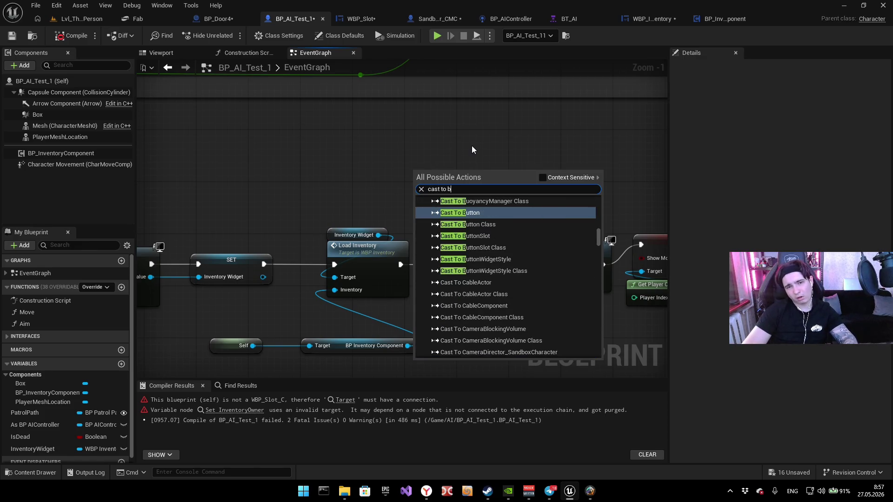
{"action": "key", "text": "BackSpace"}
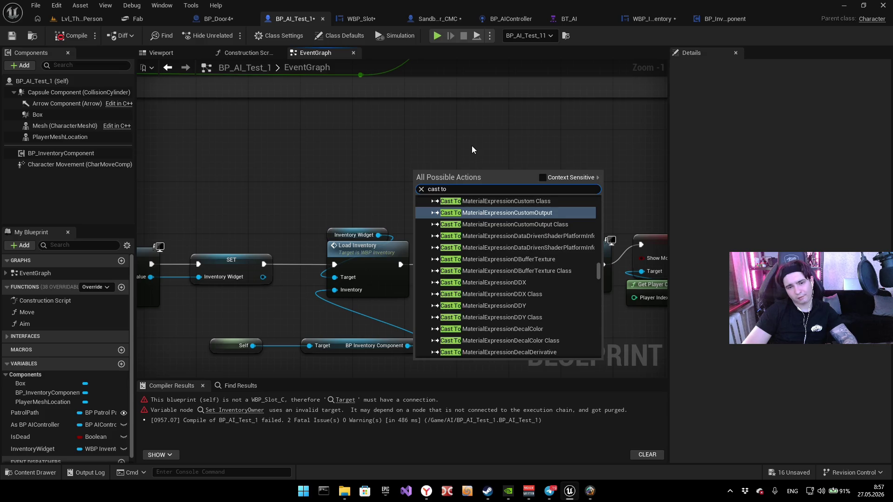
{"action": "type", "text": " wbp"}
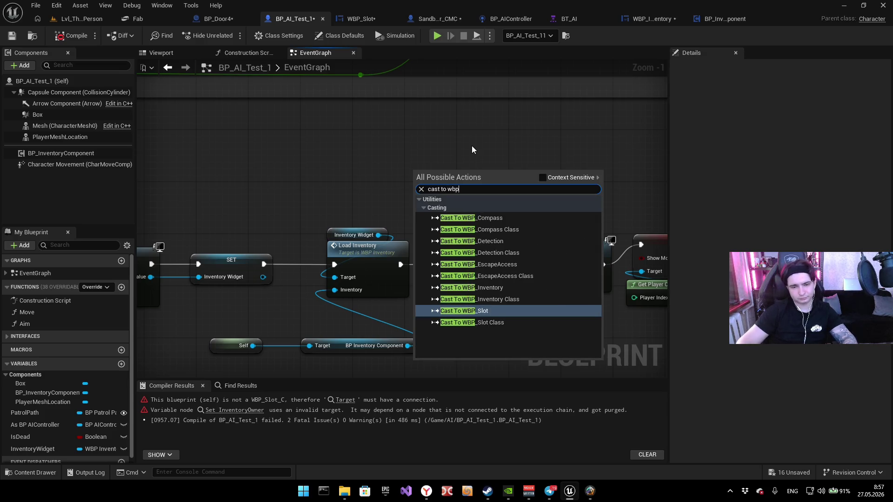
{"action": "key", "text": "Return"}
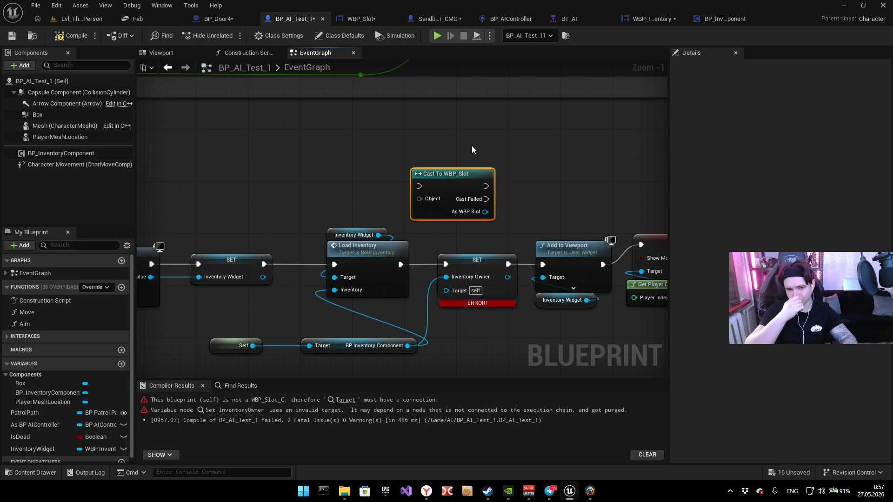
{"action": "left_click_drag", "start_coordinate": [485, 211], "coordinate": [446, 290]}
{"action": "mouse_move", "coordinate": [401, 223]}
{"action": "left_mouse_down"}
{"action": "mouse_move", "coordinate": [419, 210]}
{"action": "mouse_move", "coordinate": [414, 237]}
{"action": "left_mouse_up"}
{"action": "mouse_move", "coordinate": [251, 272]}
{"action": "left_mouse_down"}
{"action": "mouse_move", "coordinate": [493, 149]}
{"action": "mouse_move", "coordinate": [515, 163]}
{"action": "mouse_move", "coordinate": [450, 163]}
{"action": "left_mouse_up"}
{"action": "left_click_drag", "start_coordinate": [615, 112], "coordinate": [488, 96]}
{"action": "mouse_move", "coordinate": [441, 116]}
{"action": "left_mouse_down"}
{"action": "mouse_move", "coordinate": [436, 261]}
{"action": "mouse_move", "coordinate": [429, 257]}
{"action": "left_mouse_up"}
{"action": "left_click_drag", "start_coordinate": [442, 103], "coordinate": [423, 175]}
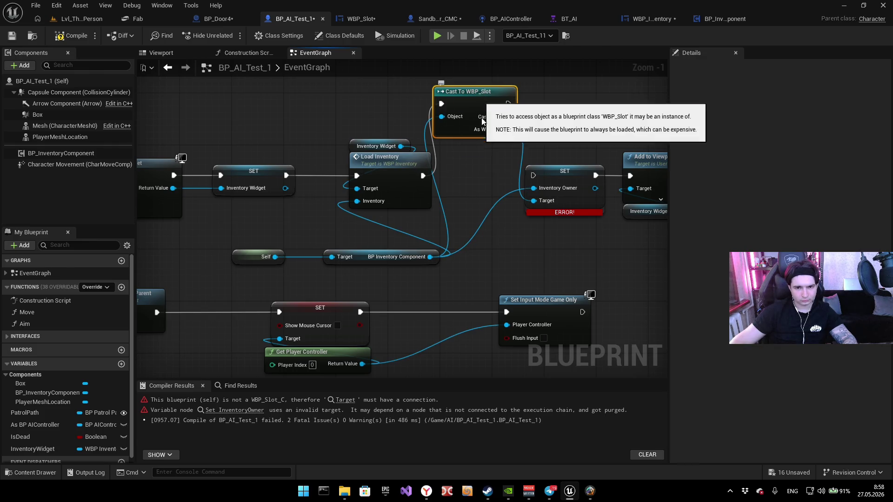
{"action": "left_click_drag", "start_coordinate": [509, 103], "coordinate": [533, 175]}
{"action": "left_click", "coordinate": [76, 35]}
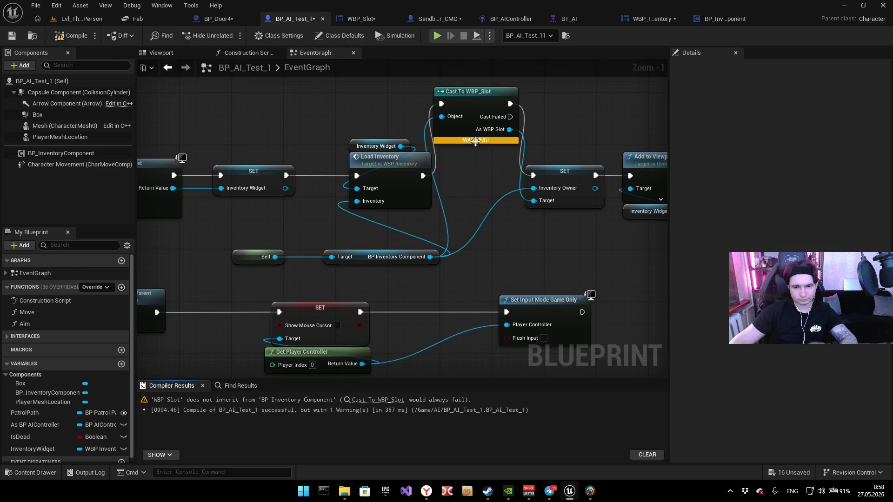
{"action": "mouse_move", "coordinate": [474, 140]}
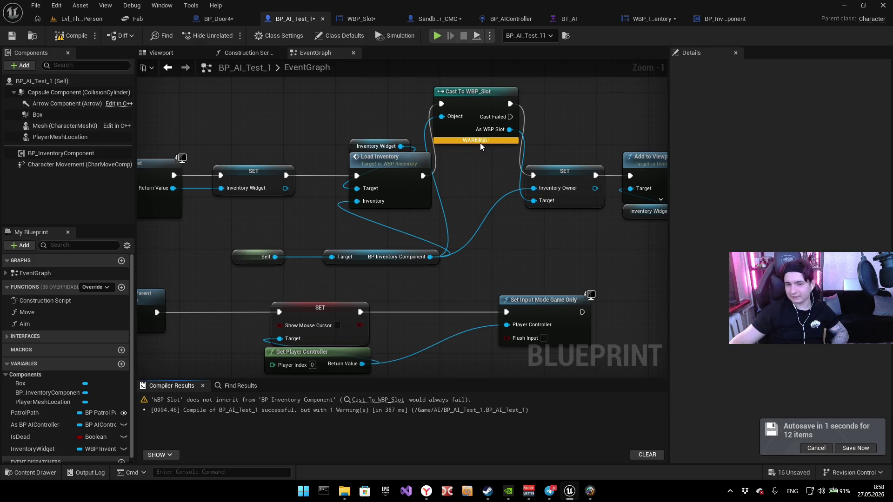
{"action": "left_click_drag", "start_coordinate": [508, 223], "coordinate": [474, 305]}
- Delete the Cast To WBP_Slot node and cancel a 'get all'/'wbp_s' search from Load Inventory
{"action": "left_click", "coordinate": [447, 216]}
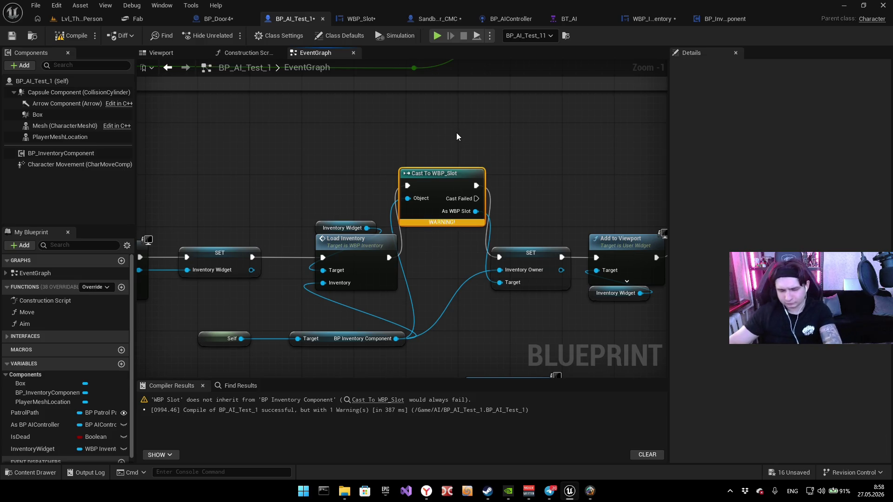
{"action": "key", "text": "Delete"}
{"action": "left_click_drag", "start_coordinate": [389, 257], "coordinate": [436, 185]}
{"action": "type", "text": "get all"}
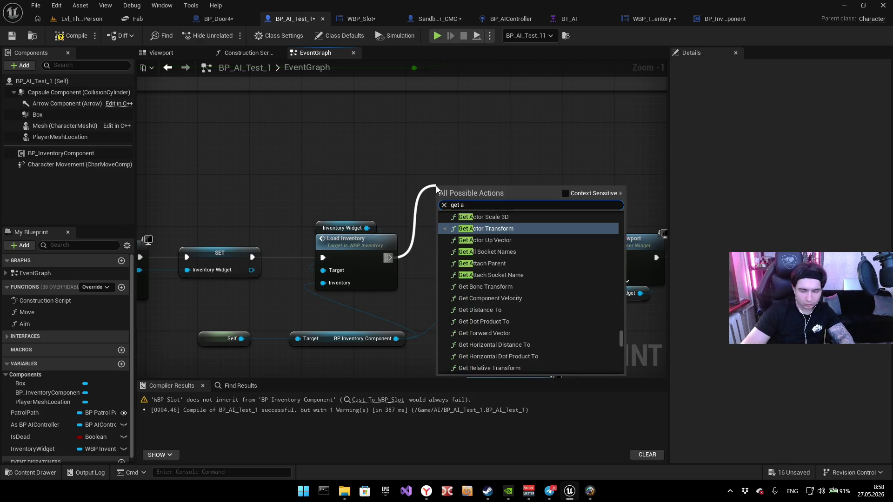
{"action": "key", "text": "BackSpace"}
{"action": "key", "text": "BackSpace"}
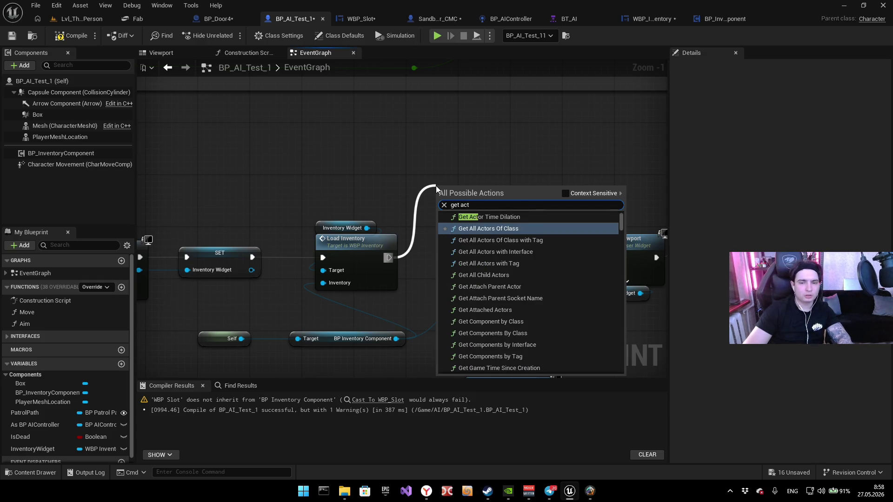
{"action": "key", "text": "BackSpace"}
{"action": "key", "text": "BackSpace"}
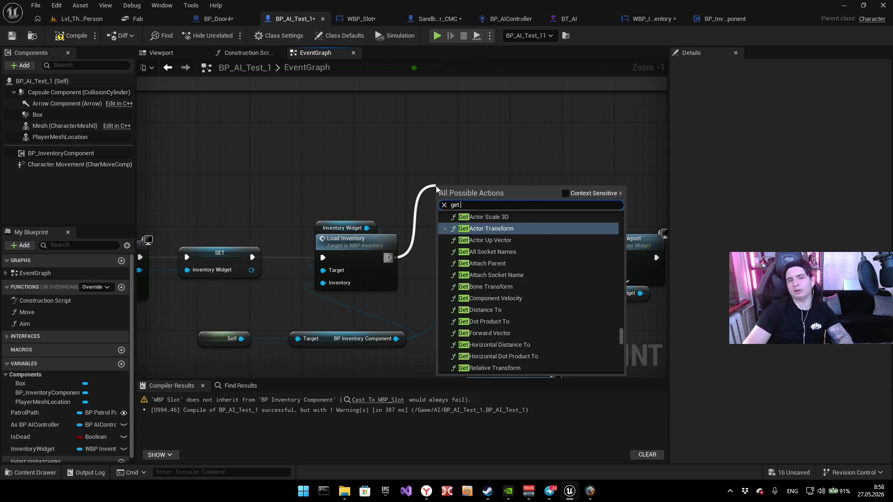
{"action": "type", "text": " wbp"}
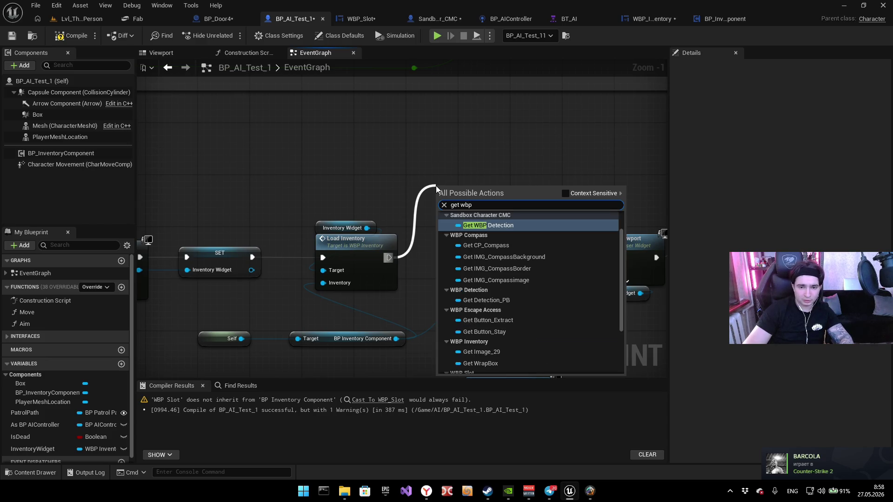
{"action": "type", "text": "_s"}
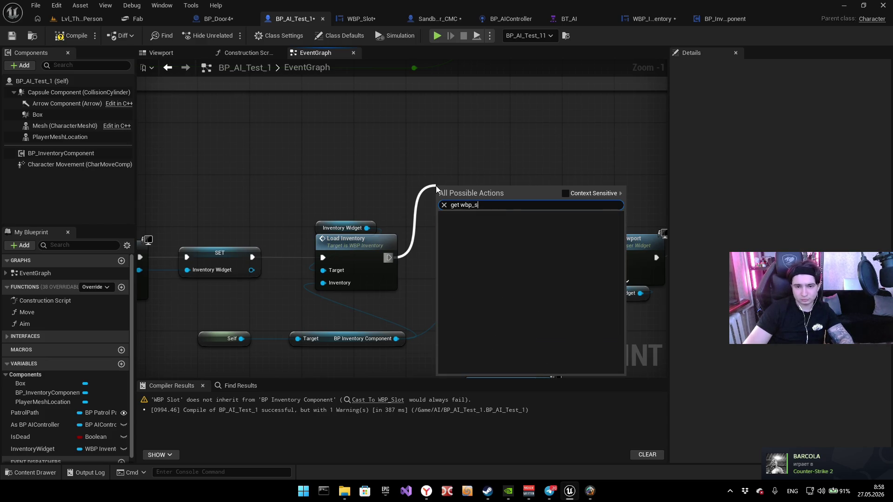
{"action": "key", "text": "BackSpace"}
{"action": "key", "text": "BackSpace"}
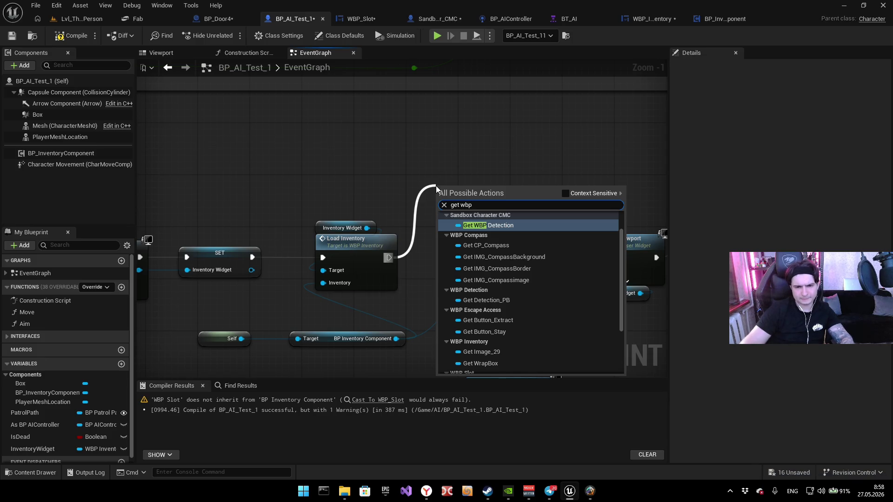
{"action": "left_click", "coordinate": [490, 154]}
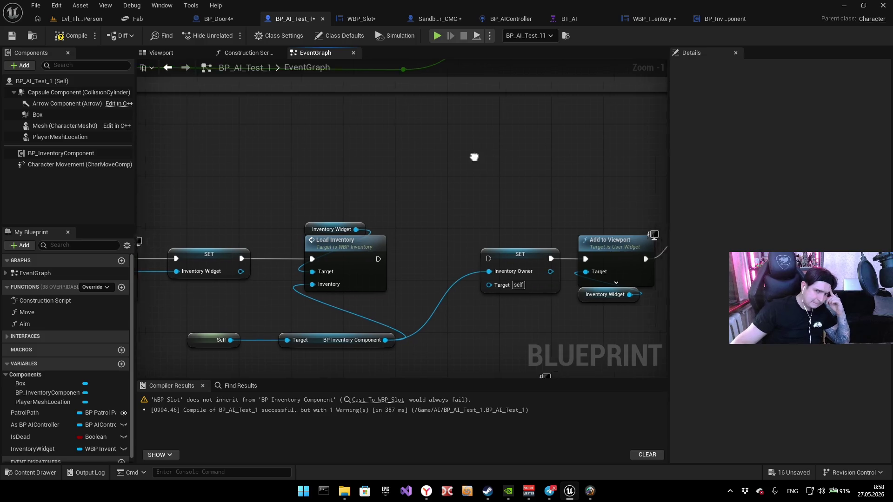
- Switch to the WBP_Slot blueprint
{"action": "scroll", "coordinate": [342, 197], "scroll_direction": "down", "scroll_amount": 3}
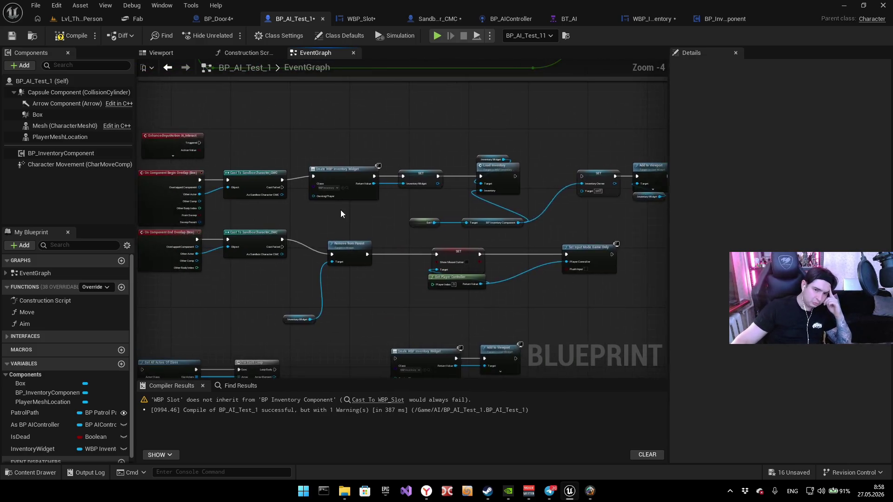
{"action": "scroll", "coordinate": [343, 203], "scroll_direction": "up", "scroll_amount": 4}
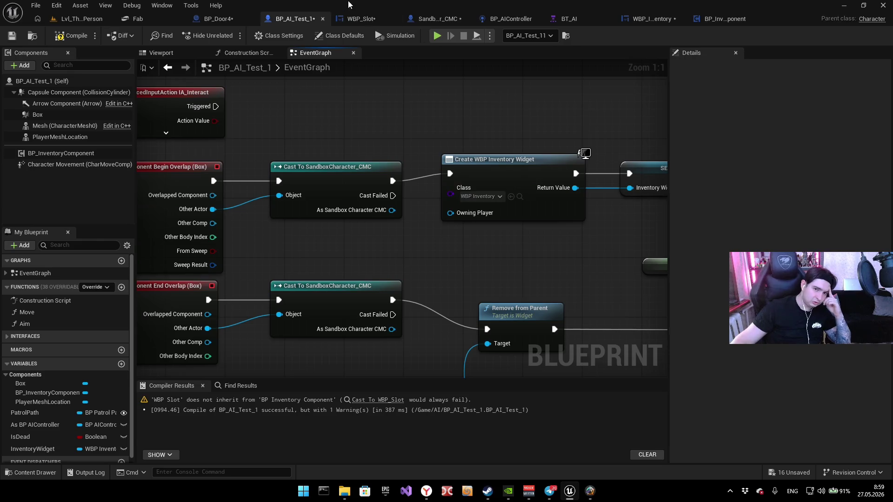
{"action": "left_click", "coordinate": [359, 19]}
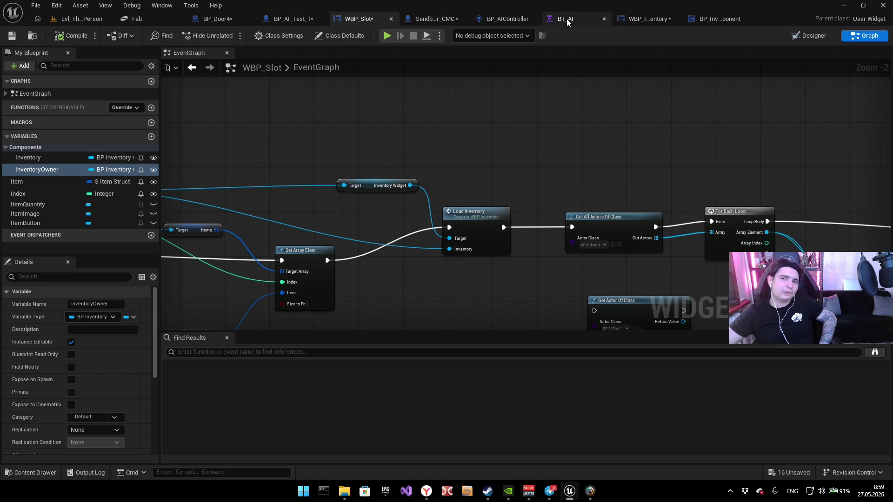
- Look over WBP_Inventory's event graph, then return to the WBP_Slot blueprint
{"action": "left_click", "coordinate": [653, 18]}
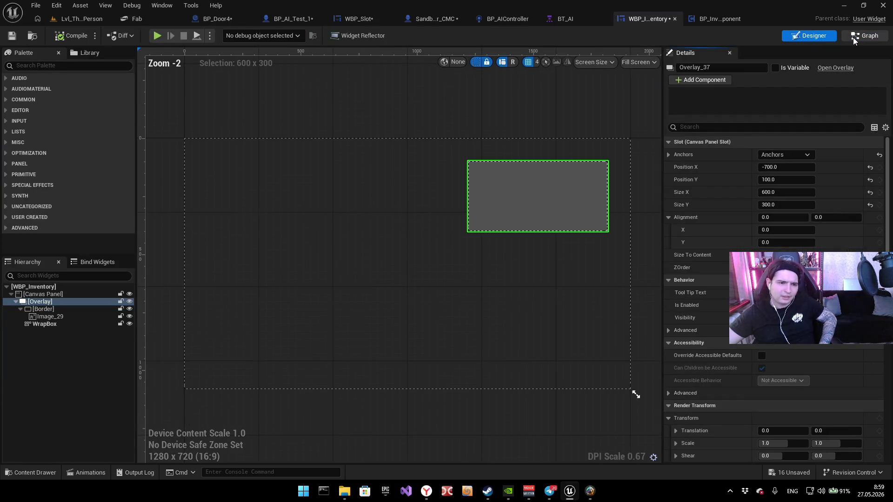
{"action": "left_click", "coordinate": [853, 37]}
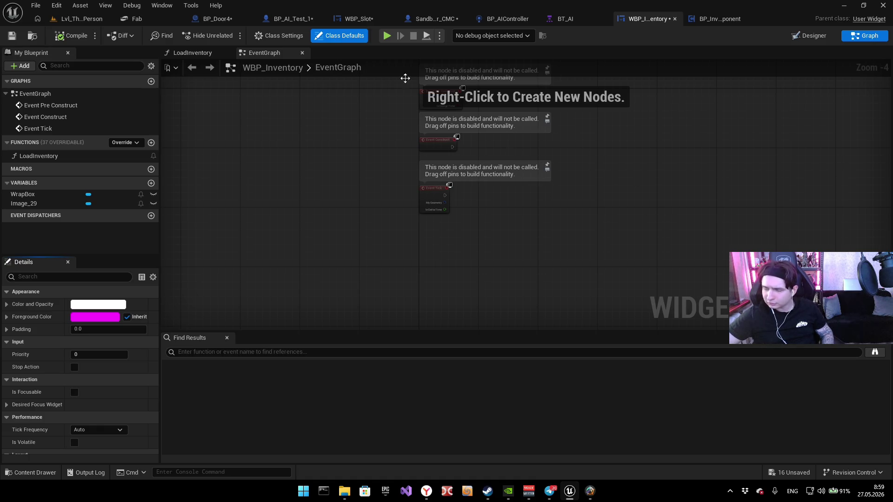
{"action": "left_click", "coordinate": [432, 18]}
{"action": "left_click", "coordinate": [372, 19]}
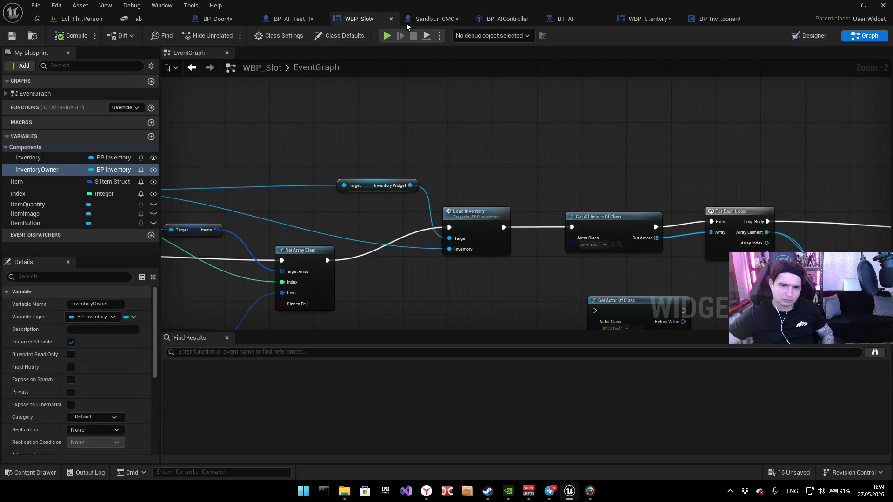
- Select WBP_Slot's InventoryOwner variable, keeping its name, and bring up the class settings
{"action": "left_click", "coordinate": [49, 169]}
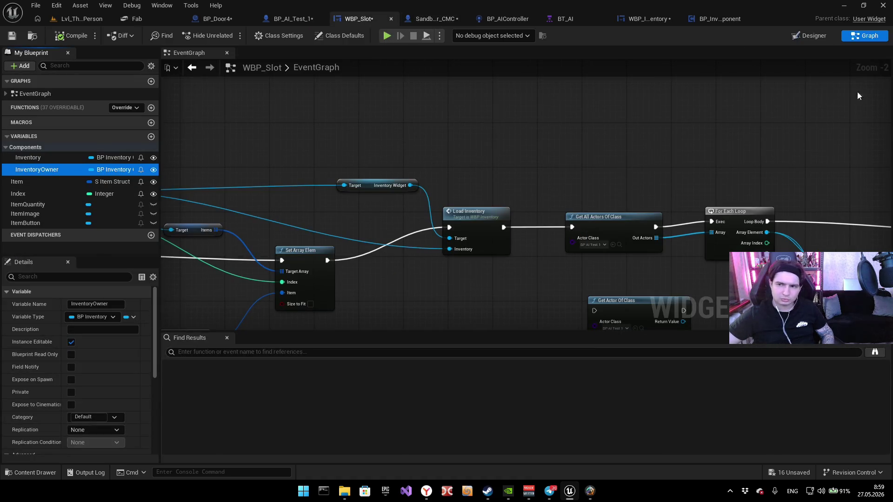
{"action": "left_click", "coordinate": [347, 176]}
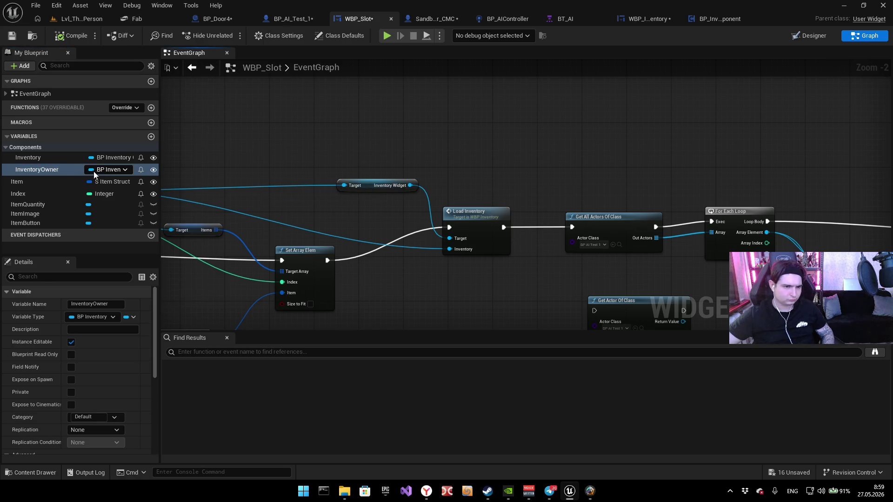
{"action": "left_click", "coordinate": [858, 20]}
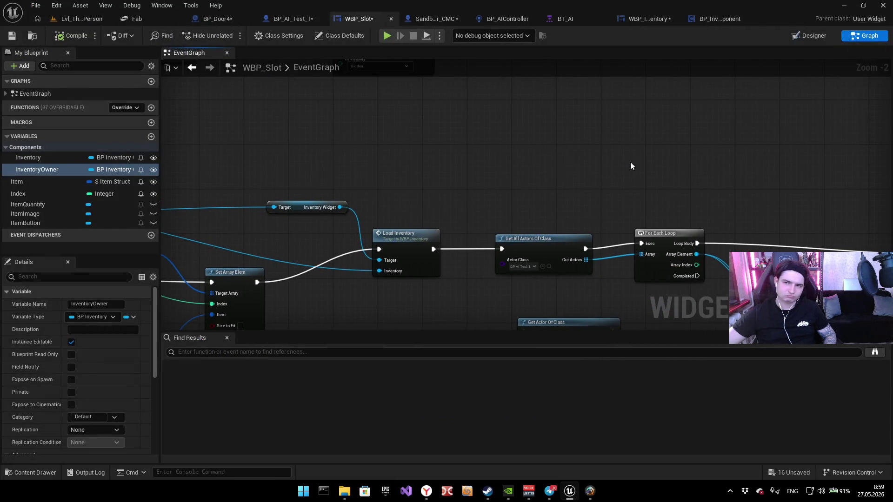
{"action": "left_click", "coordinate": [337, 36]}
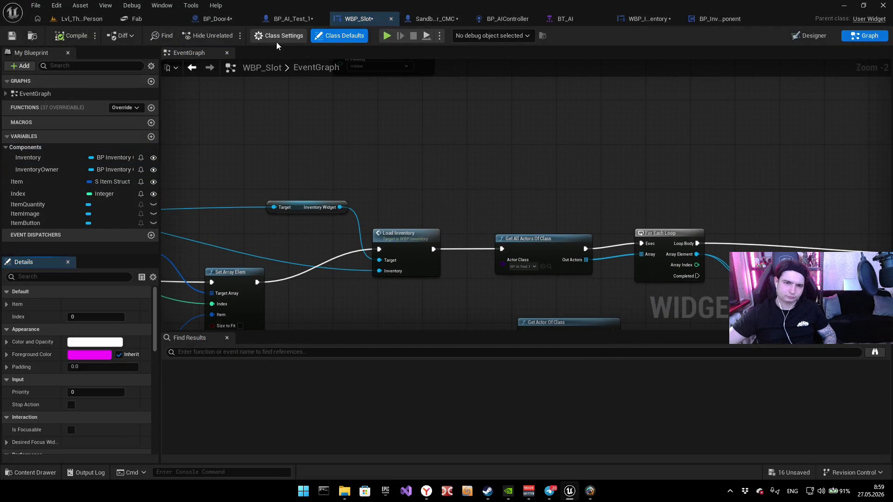
{"action": "left_click", "coordinate": [277, 39]}
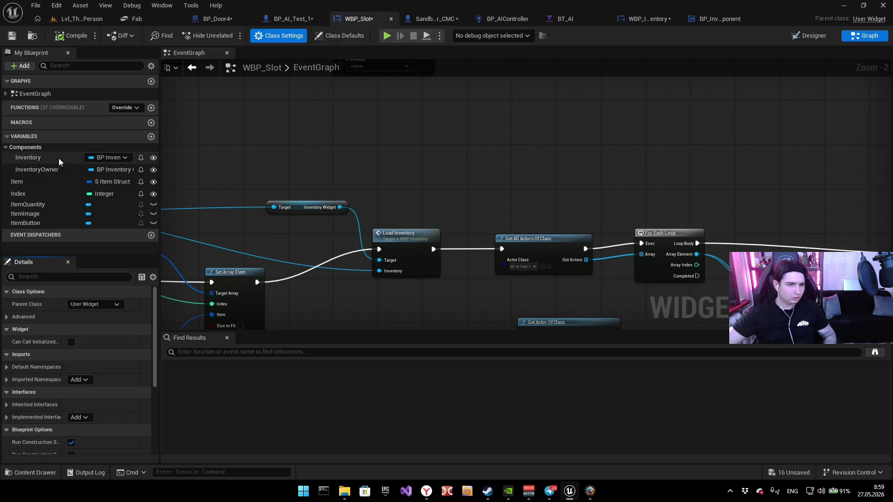
- Dock the Details panel on the right and make InventoryOwner Expose on Spawn, then return to BP_AI_Test_1
{"action": "mouse_move", "coordinate": [30, 263]}
{"action": "left_mouse_down"}
{"action": "mouse_move", "coordinate": [795, 143]}
{"action": "mouse_move", "coordinate": [866, 143]}
{"action": "left_mouse_up"}
{"action": "mouse_move", "coordinate": [525, 147]}
{"action": "left_mouse_down"}
{"action": "mouse_move", "coordinate": [740, 151]}
{"action": "mouse_move", "coordinate": [714, 153]}
{"action": "left_mouse_up"}
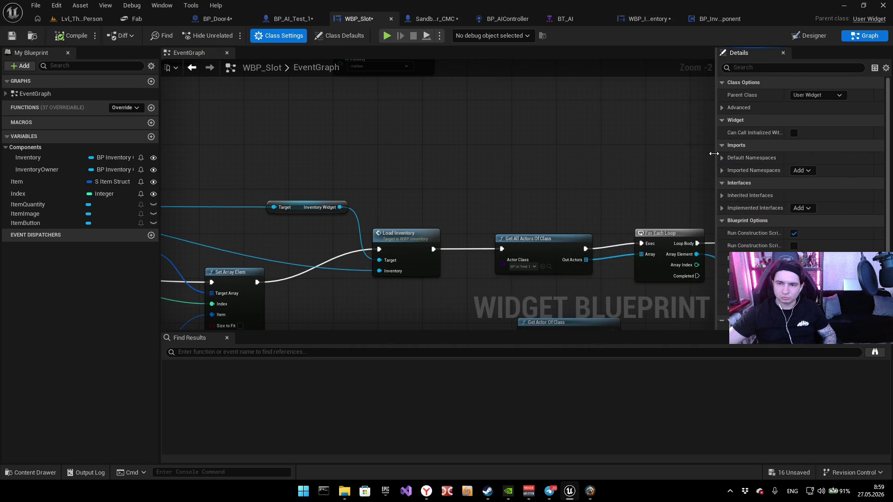
{"action": "left_click", "coordinate": [39, 165]}
{"action": "left_click_drag", "start_coordinate": [399, 331], "coordinate": [396, 384]}
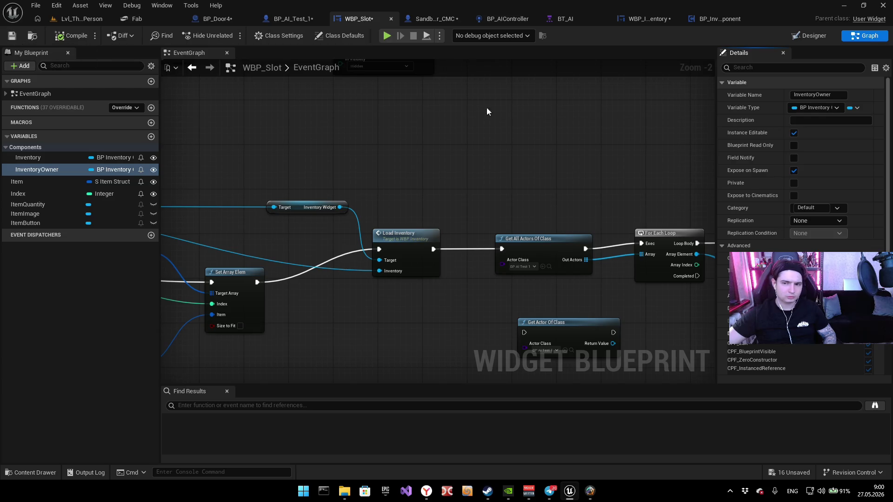
{"action": "left_click", "coordinate": [284, 18]}
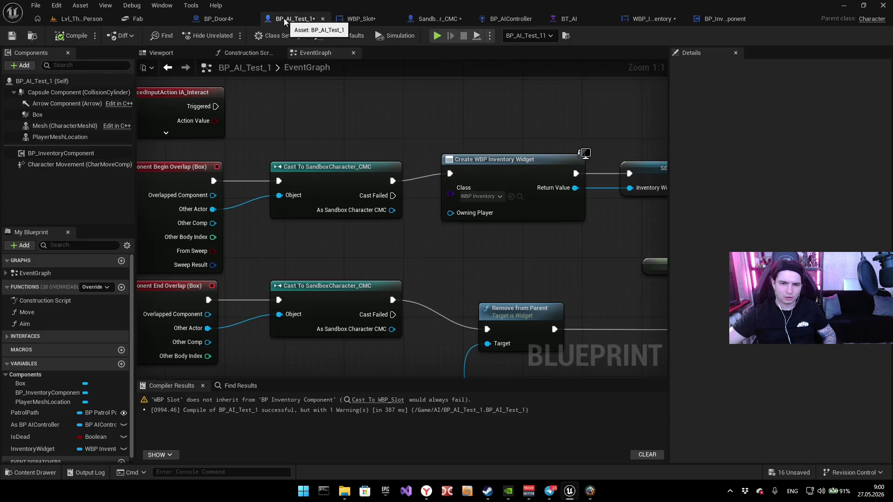
- Wire Load Inventory's execution into the Inventory Owner SET node and compile BP_AI_Test_1, which fails
{"action": "scroll", "coordinate": [419, 180], "scroll_direction": "down", "scroll_amount": 3}
{"action": "left_click_drag", "start_coordinate": [549, 154], "coordinate": [297, 140]}
{"action": "scroll", "coordinate": [384, 160], "scroll_direction": "up", "scroll_amount": 3}
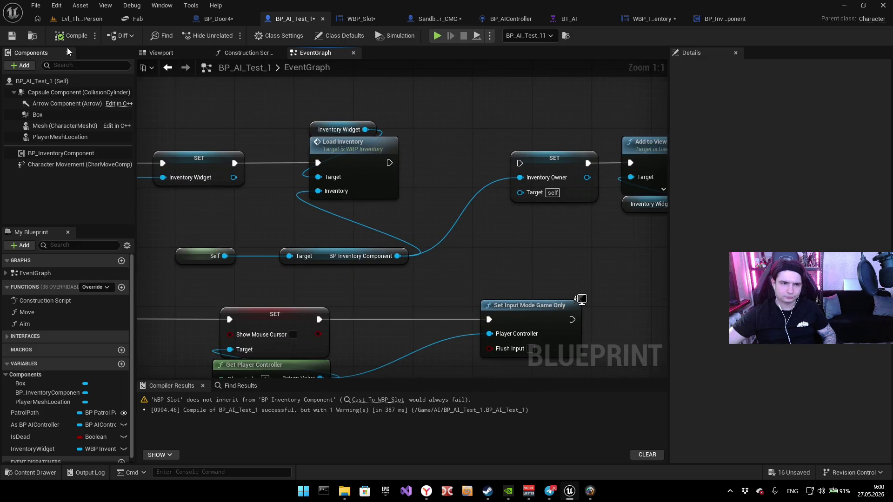
{"action": "left_click_drag", "start_coordinate": [389, 163], "coordinate": [519, 163]}
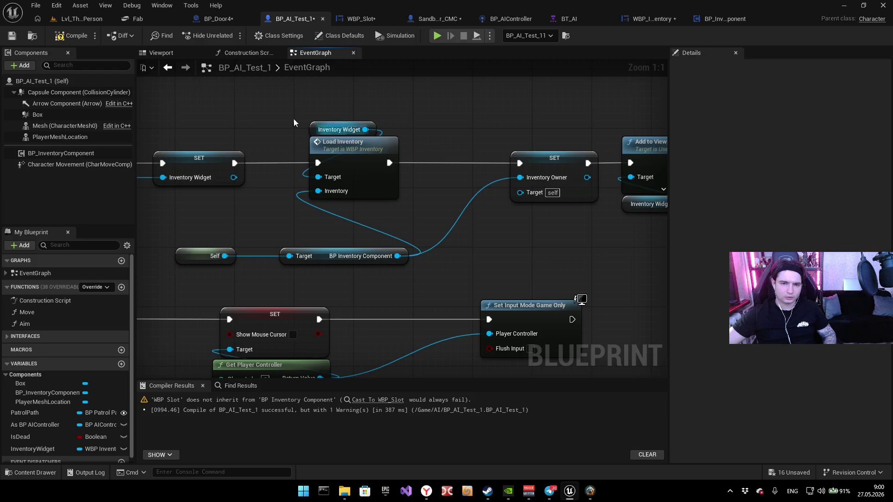
{"action": "key", "text": "F7"}
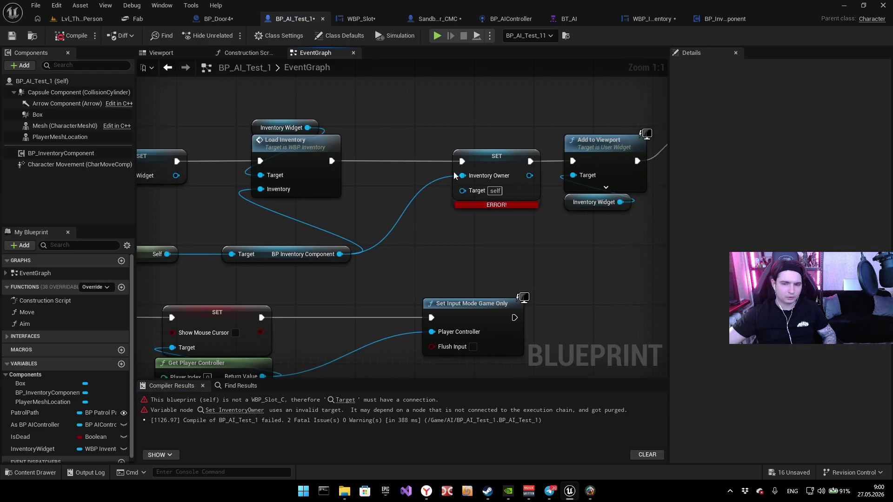
- Select the errored Inventory Owner SET node lacking a Target, then go to WBP_Slot
{"action": "left_click", "coordinate": [512, 200]}
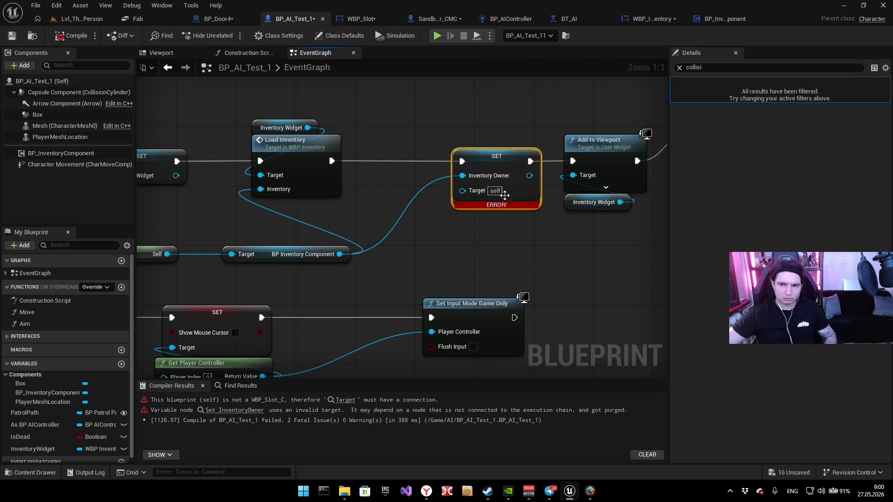
{"action": "left_click_drag", "start_coordinate": [423, 247], "coordinate": [522, 240]}
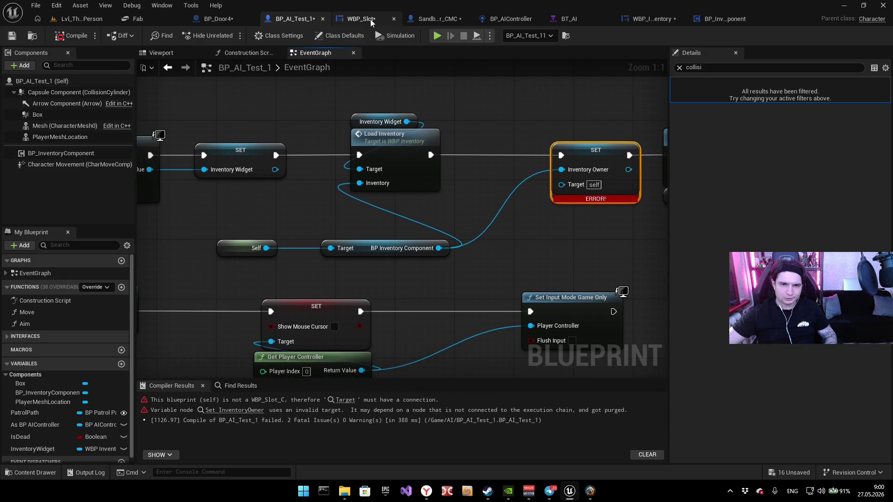
{"action": "left_click", "coordinate": [370, 20]}
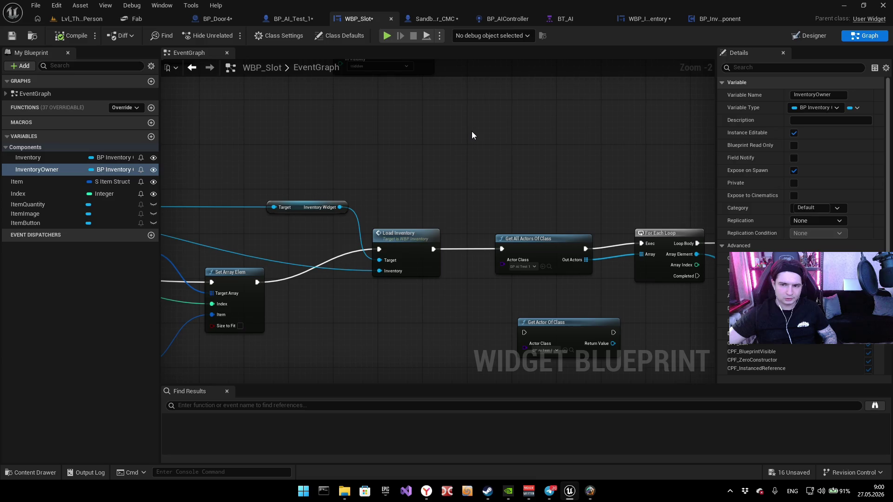
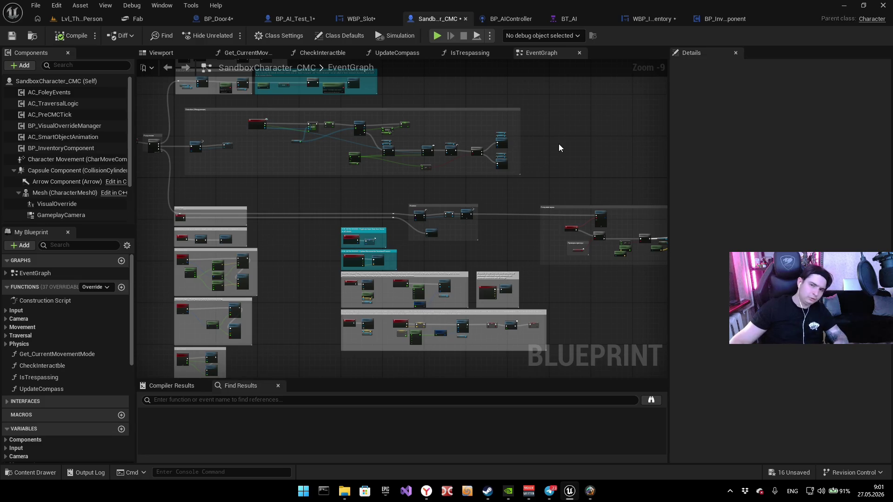
- Leave the SandboxCharacter_CMC graph and open WBP_Slot's event graph with its Load Inventory loop
{"action": "scroll", "coordinate": [535, 148], "scroll_direction": "up", "scroll_amount": 3}
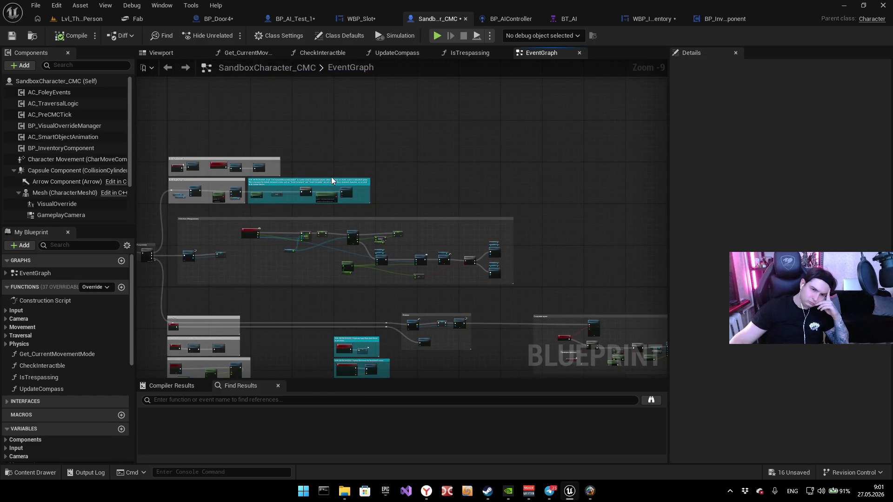
{"action": "left_click_drag", "start_coordinate": [564, 178], "coordinate": [489, 82]}
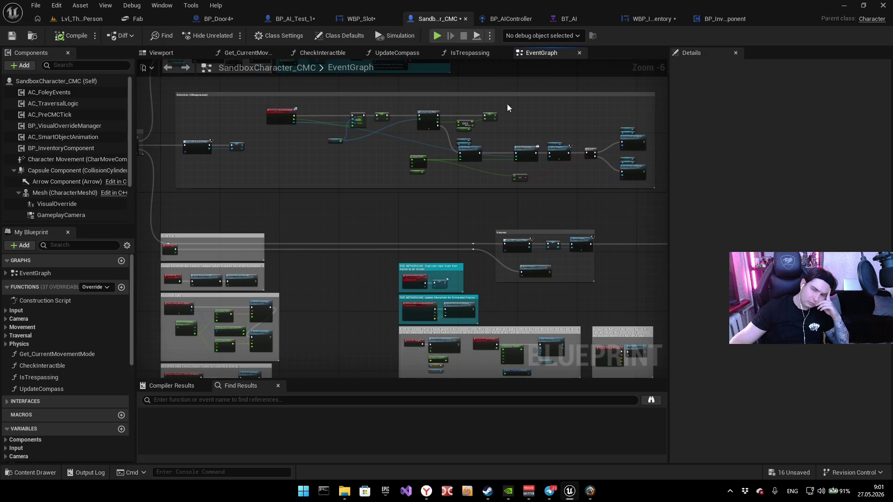
{"action": "left_click", "coordinate": [365, 18]}
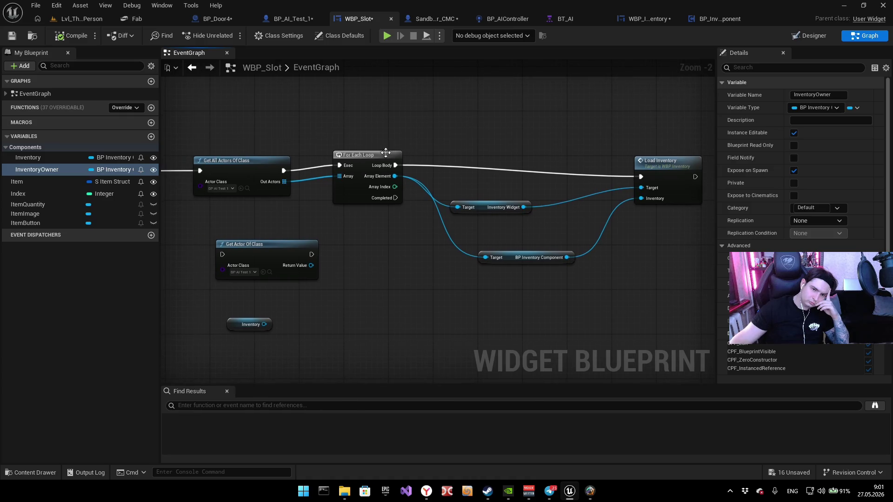
- Inspect the For Each Loop and Load Inventory nodes in WBP_Slot's event graph
{"action": "left_click", "coordinate": [379, 160]}
{"action": "left_click", "coordinate": [474, 133]}
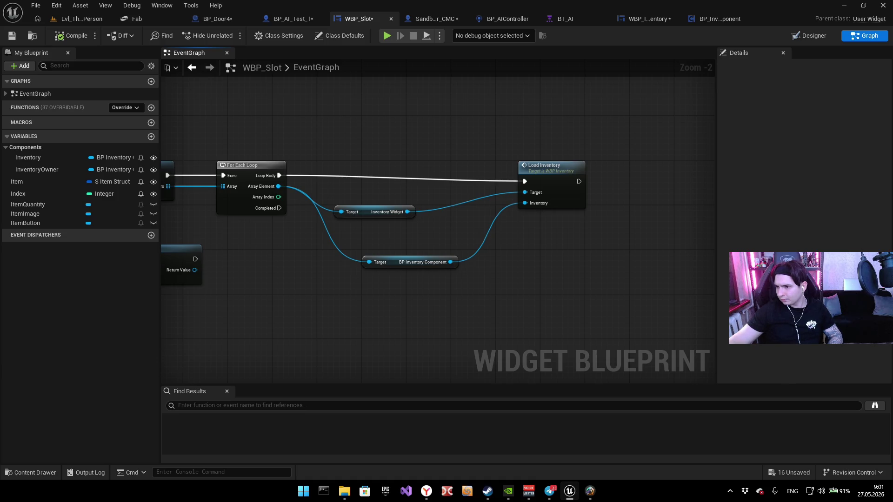
{"action": "right_click", "coordinate": [387, 142]}
{"action": "left_click", "coordinate": [466, 135]}
{"action": "scroll", "coordinate": [418, 149], "scroll_direction": "down", "scroll_amount": 4}
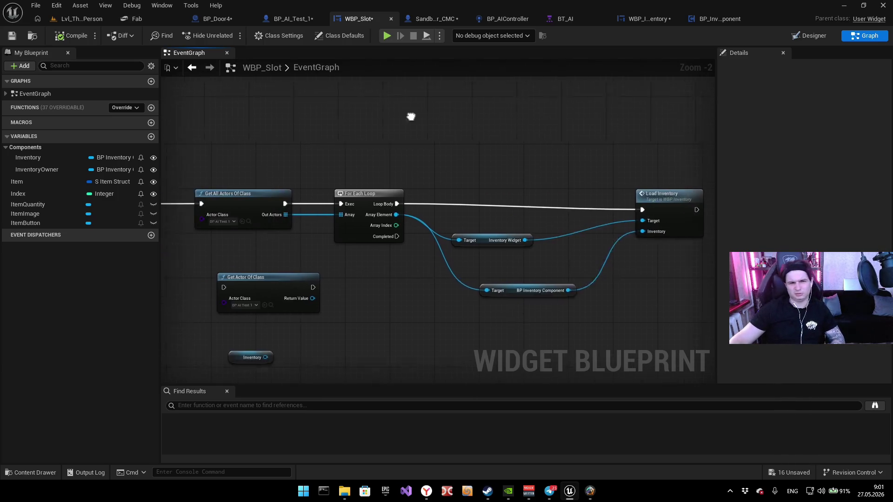
{"action": "scroll", "coordinate": [404, 161], "scroll_direction": "up", "scroll_amount": 3}
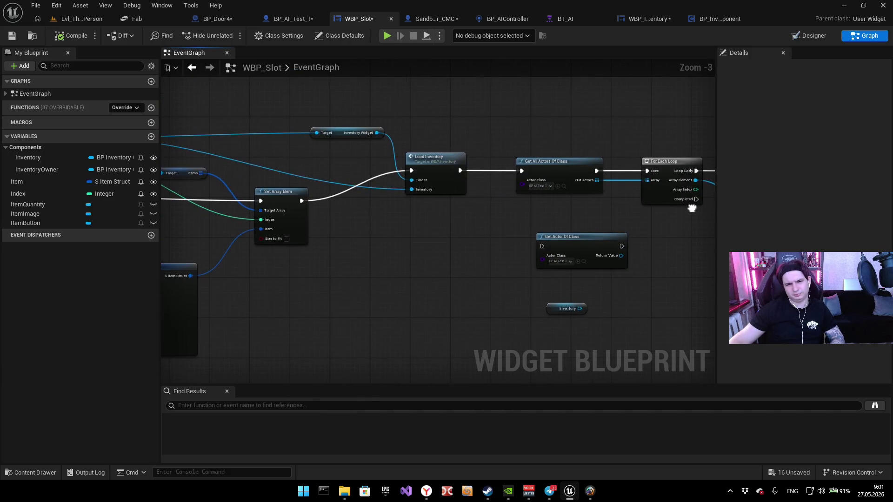
{"action": "mouse_move", "coordinate": [498, 105]}
{"action": "left_mouse_down"}
{"action": "mouse_move", "coordinate": [446, 128]}
{"action": "mouse_move", "coordinate": [352, 148]}
{"action": "left_mouse_up"}
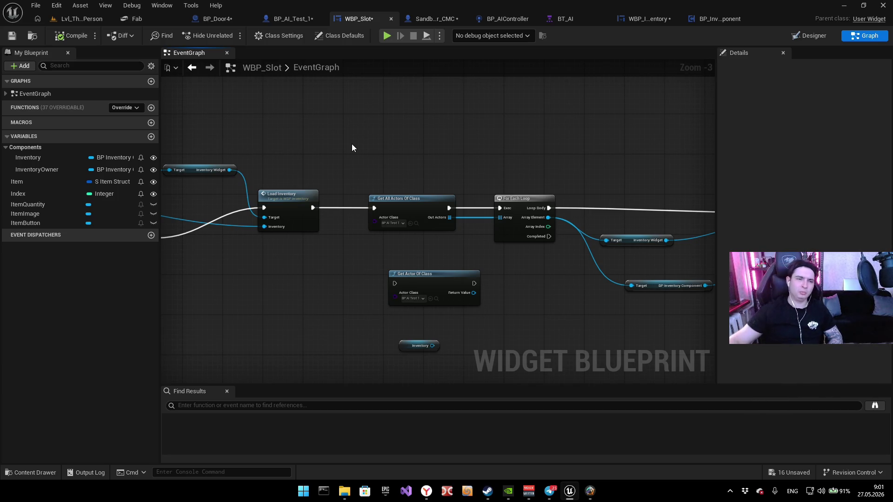
- Delete the InventoryOwner variable from WBP_Slot, then compile and save the widget
{"action": "left_click", "coordinate": [56, 170]}
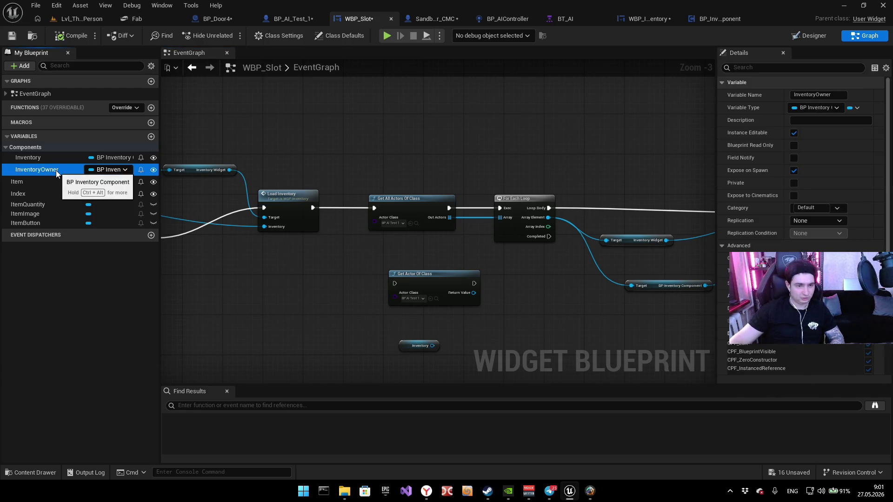
{"action": "right_click", "coordinate": [55, 168]}
{"action": "left_click", "coordinate": [91, 254]}
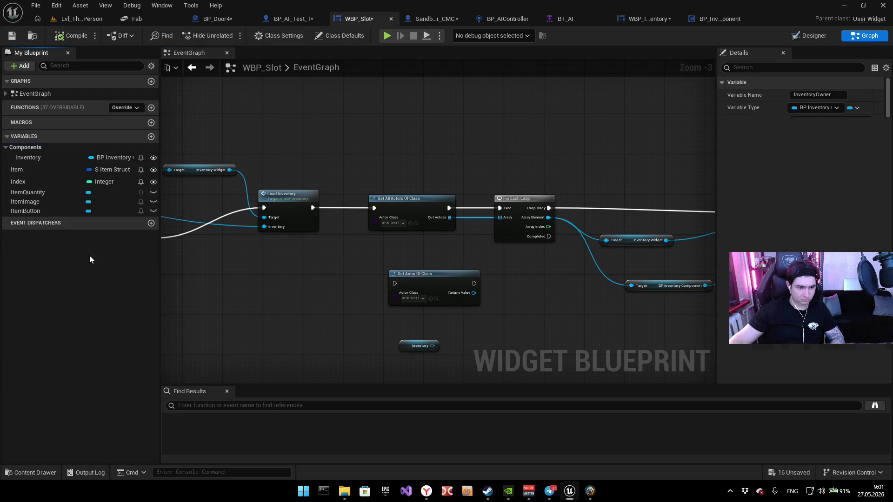
{"action": "left_click", "coordinate": [71, 36]}
{"action": "left_click", "coordinate": [12, 35]}
- In BP_AI_Test_1, delete the SET Inventory Owner node, wire Load Inventory to Add to Viewport, and recompile
{"action": "left_click", "coordinate": [285, 19]}
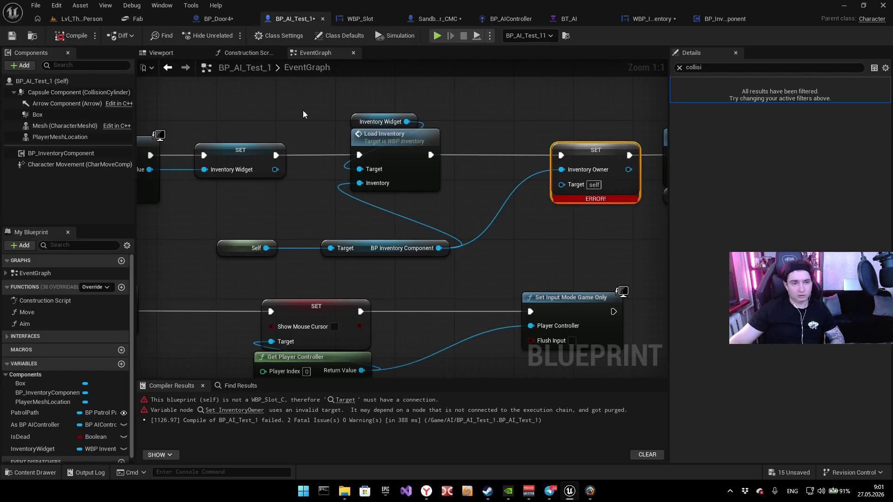
{"action": "left_click_drag", "start_coordinate": [413, 272], "coordinate": [472, 149]}
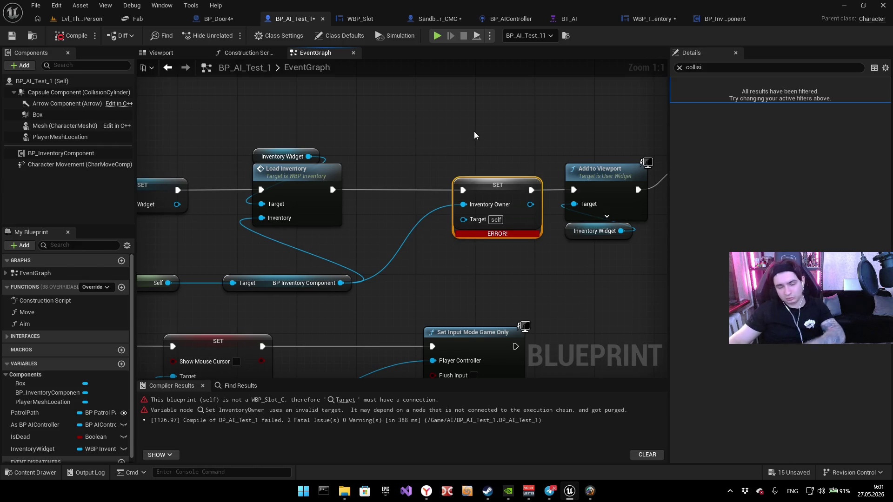
{"action": "key", "text": "Delete"}
{"action": "left_click_drag", "start_coordinate": [332, 189], "coordinate": [574, 190]}
{"action": "left_click", "coordinate": [77, 39]}
{"action": "left_click", "coordinate": [83, 19]}
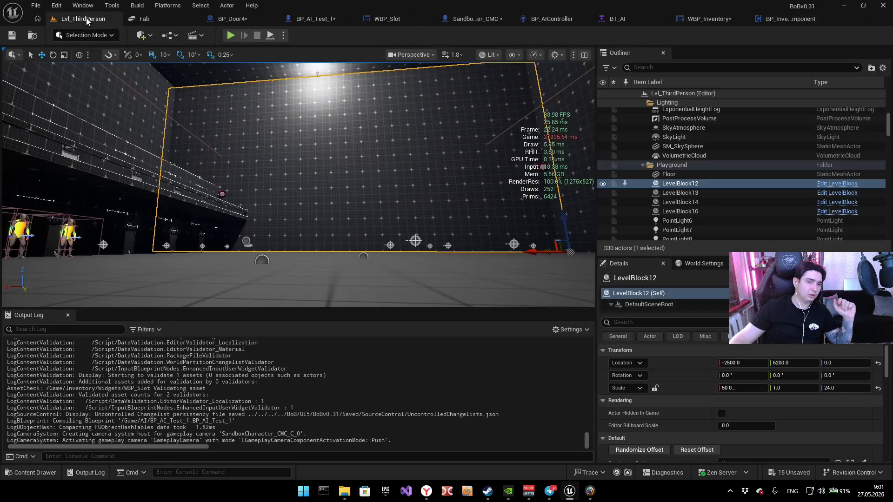
- Start a play session, open the inventory grid, and drop the cube item
{"action": "left_click", "coordinate": [229, 36]}
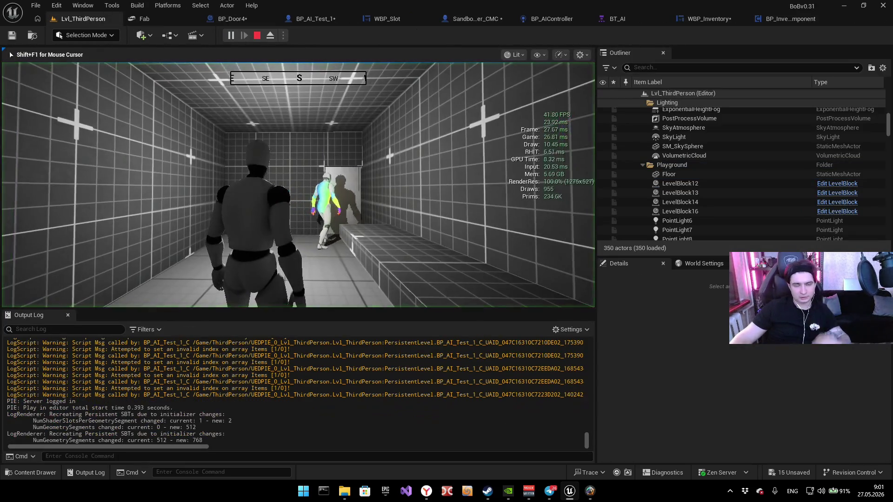
{"action": "key", "text": "i"}
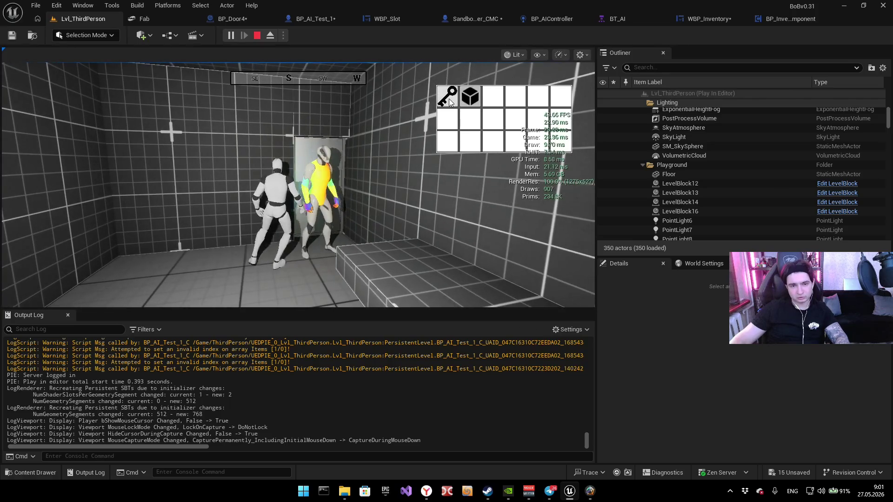
{"action": "left_click", "coordinate": [470, 100]}
- Walk around the room, put the key into the first slot, and stop play with Esc
{"action": "key", "text": "w"}
{"action": "key", "text": "w"}
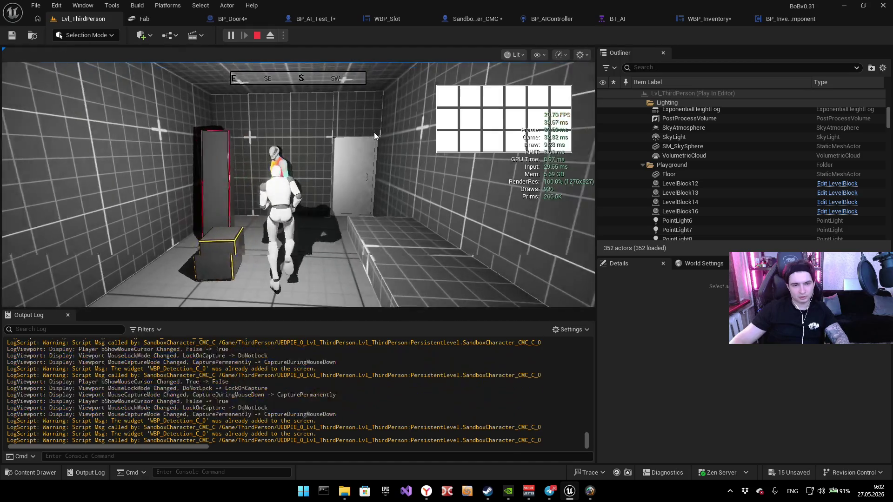
{"action": "key", "text": "s"}
{"action": "key", "text": "w"}
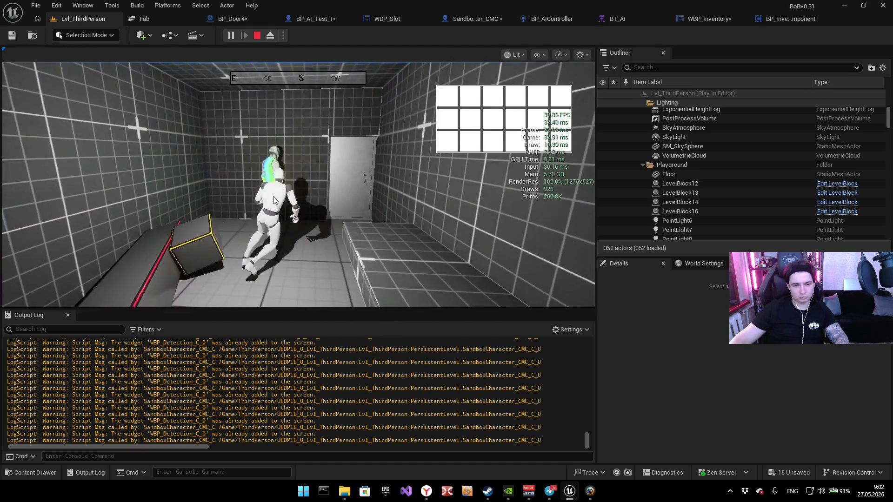
{"action": "key", "text": "i"}
{"action": "key", "text": "s"}
{"action": "key", "text": "i"}
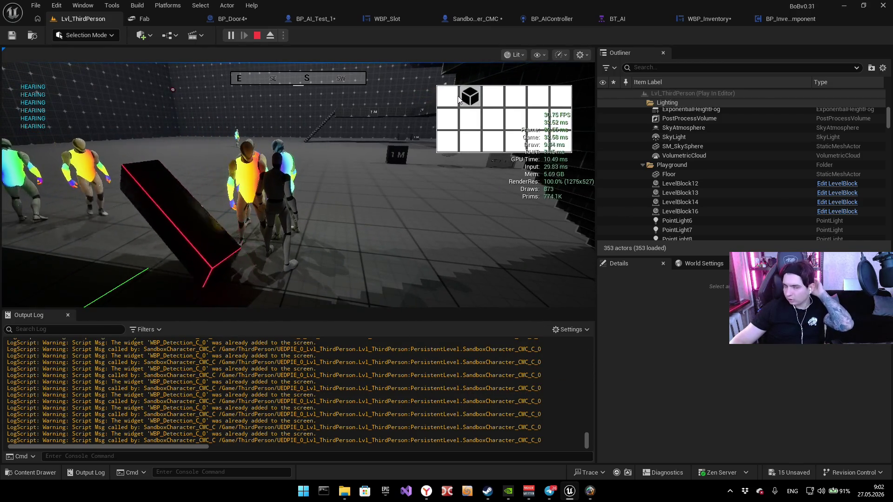
{"action": "left_click", "coordinate": [450, 103]}
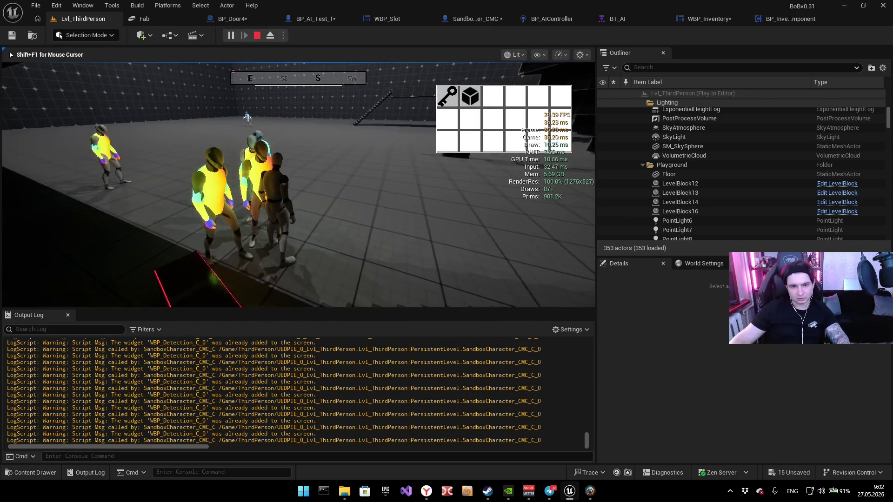
{"action": "key", "text": "Escape"}
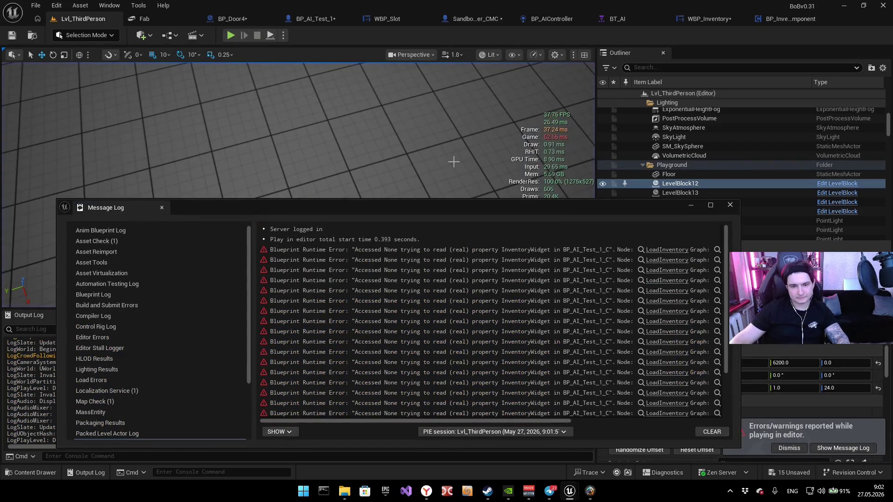
- Close the Message Log and return to WBP_Slot's event graph, zoomed out
{"action": "left_click", "coordinate": [730, 205]}
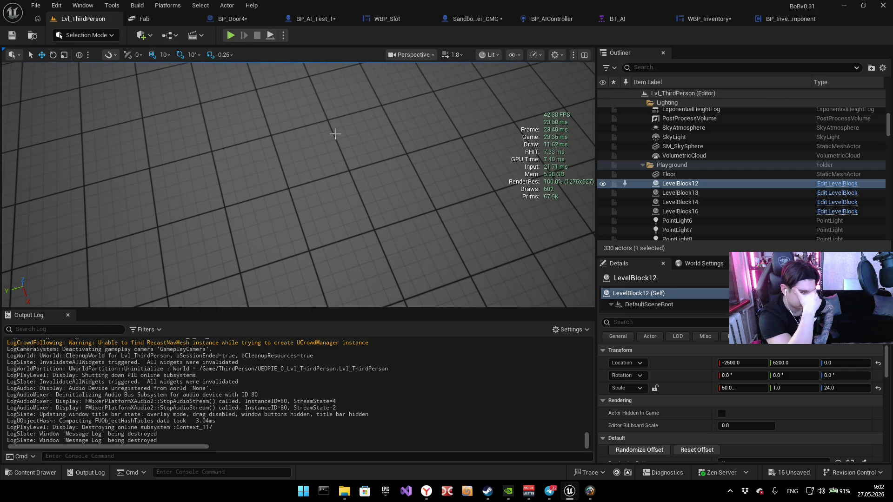
{"action": "left_click", "coordinate": [294, 19]}
{"action": "left_click", "coordinate": [374, 19]}
{"action": "scroll", "coordinate": [465, 279], "scroll_direction": "down", "scroll_amount": 7}
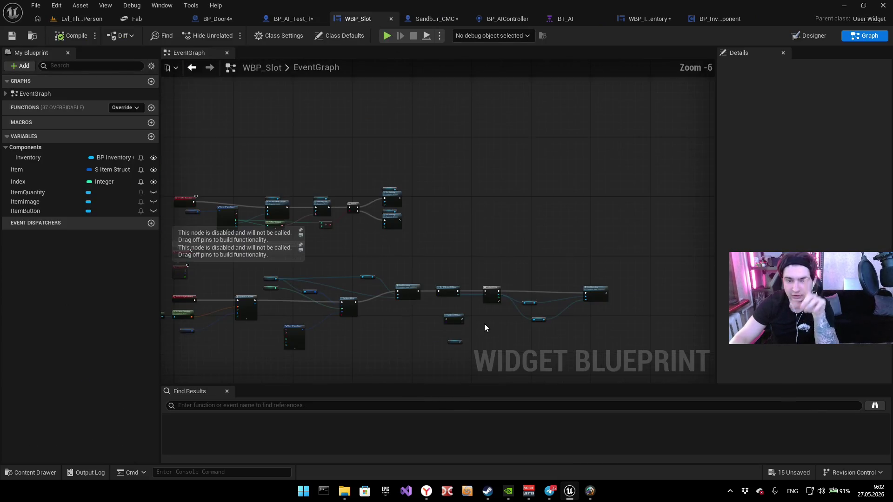
- Inspect the For Each Loop, actor lookup and Load Inventory nodes, then return to Lvl_ThirdPerson
{"action": "scroll", "coordinate": [448, 258], "scroll_direction": "up", "scroll_amount": 4}
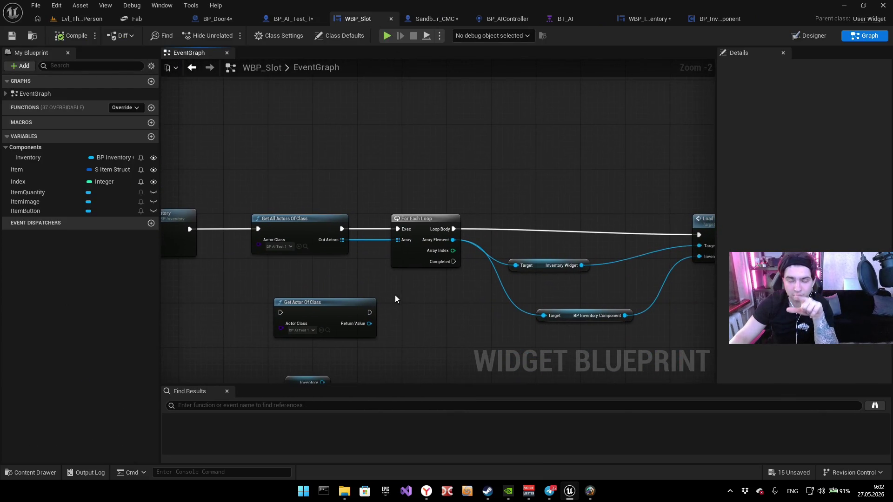
{"action": "mouse_move", "coordinate": [374, 127]}
{"action": "left_mouse_down"}
{"action": "mouse_move", "coordinate": [412, 279]}
{"action": "mouse_move", "coordinate": [578, 299]}
{"action": "mouse_move", "coordinate": [521, 308]}
{"action": "left_mouse_up"}
{"action": "left_click", "coordinate": [482, 274]}
{"action": "mouse_move", "coordinate": [483, 274]}
{"action": "left_mouse_down"}
{"action": "mouse_move", "coordinate": [395, 255]}
{"action": "mouse_move", "coordinate": [380, 278]}
{"action": "left_mouse_up"}
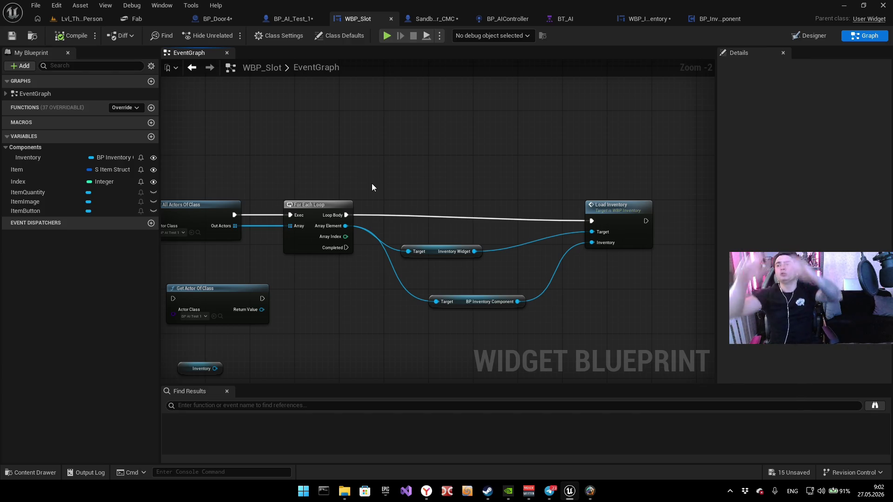
{"action": "key", "text": "alt+Tab"}
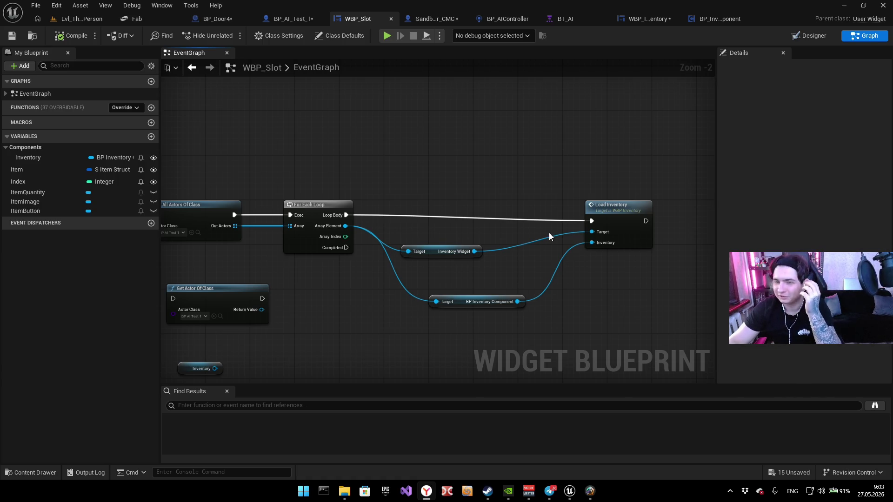
{"action": "left_click_drag", "start_coordinate": [598, 179], "coordinate": [637, 165]}
{"action": "left_click", "coordinate": [651, 194]}
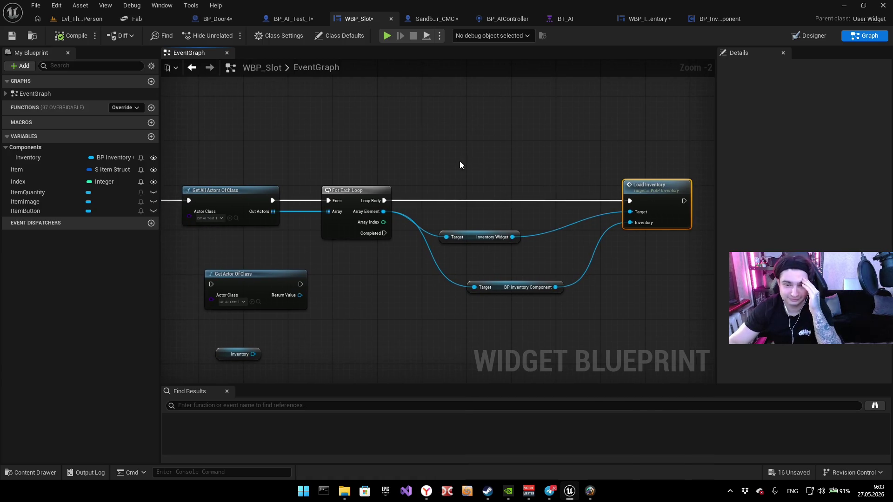
{"action": "left_click_drag", "start_coordinate": [468, 164], "coordinate": [497, 171]}
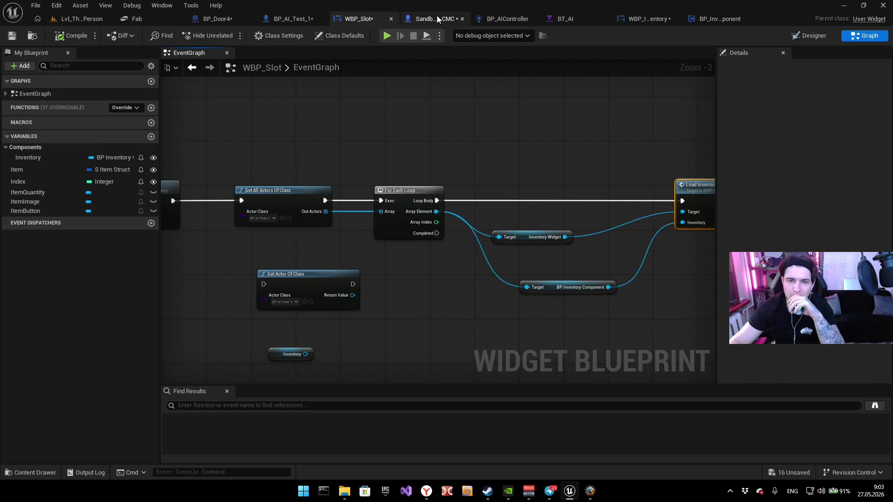
{"action": "left_click", "coordinate": [144, 22]}
{"action": "left_click", "coordinate": [66, 20]}
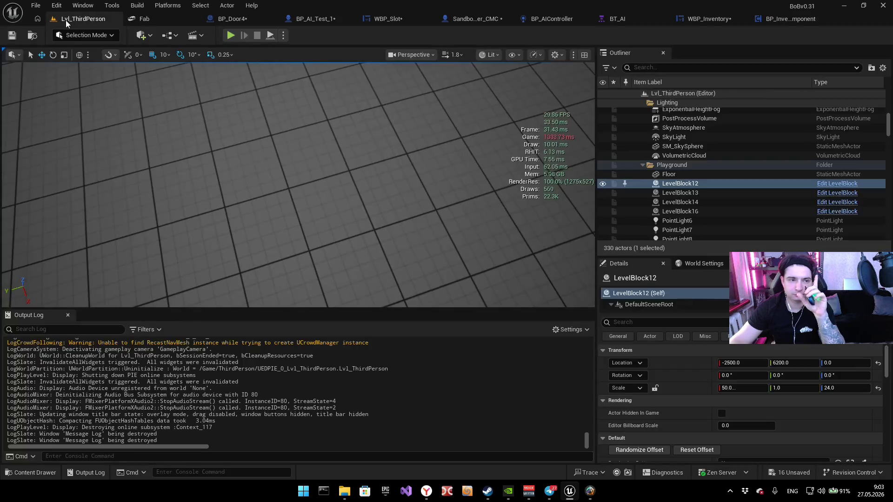
- Use File > Save All to save WBP_Slot, BP_AI_Test_1 and the other modified assets
{"action": "left_click", "coordinate": [251, 17]}
{"action": "left_click", "coordinate": [293, 20]}
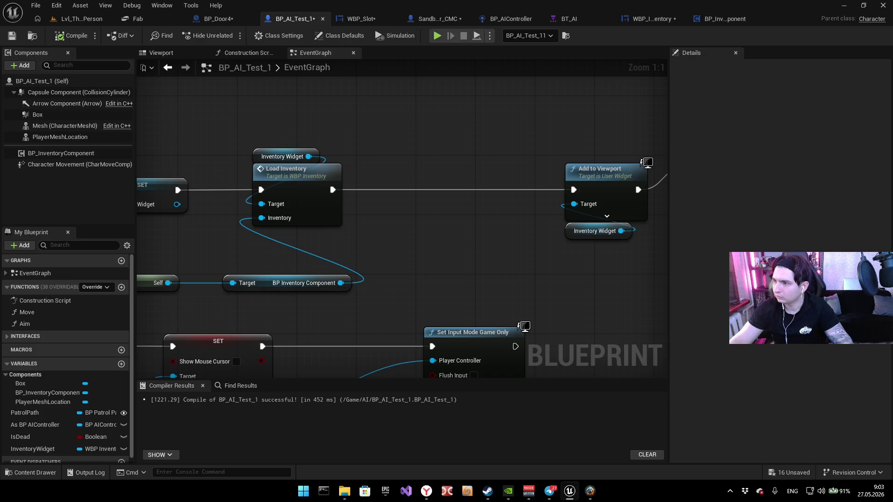
{"action": "key", "text": "alt+Tab"}
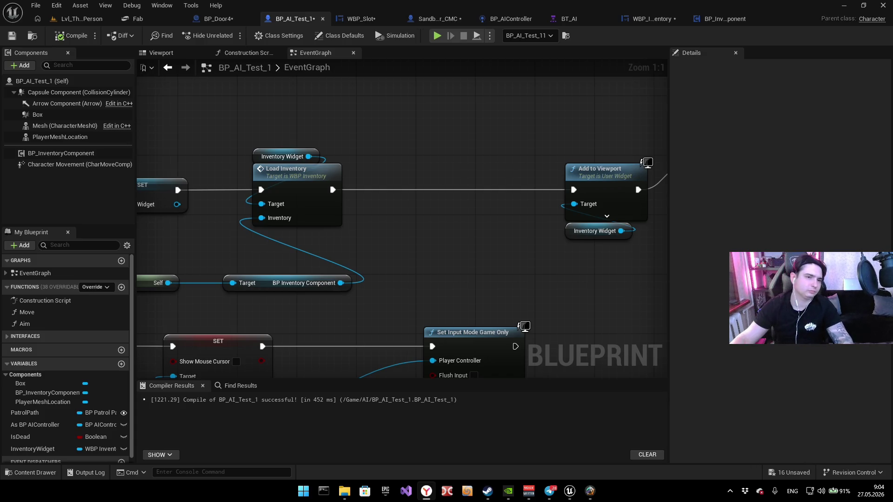
{"action": "left_click", "coordinate": [35, 6]}
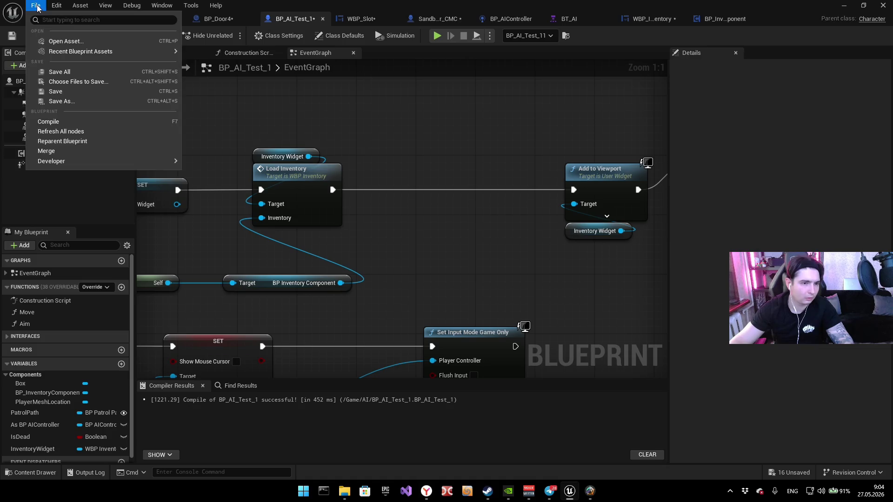
{"action": "left_click", "coordinate": [82, 66]}
{"action": "left_click", "coordinate": [81, 21]}
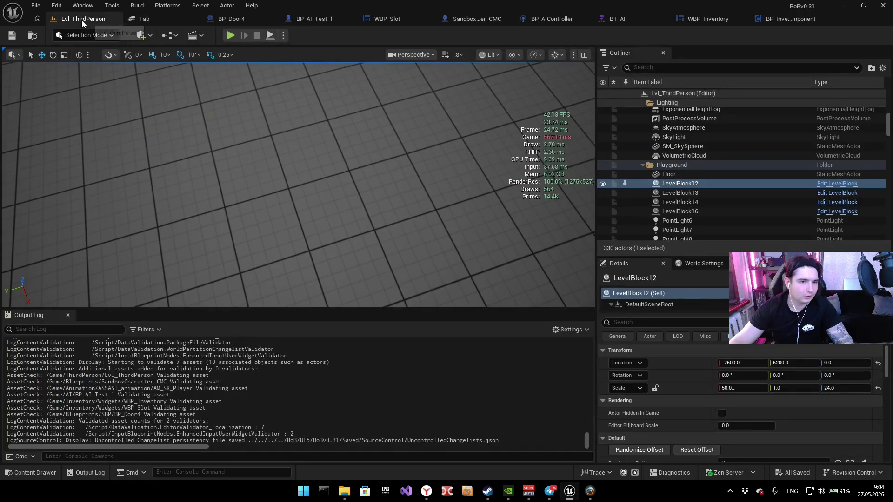
- Move BP_AI_Test_1's four upper event-graph nodes further left, then go to the WBP_Slot graph
{"action": "left_click", "coordinate": [224, 18]}
{"action": "left_click", "coordinate": [296, 20]}
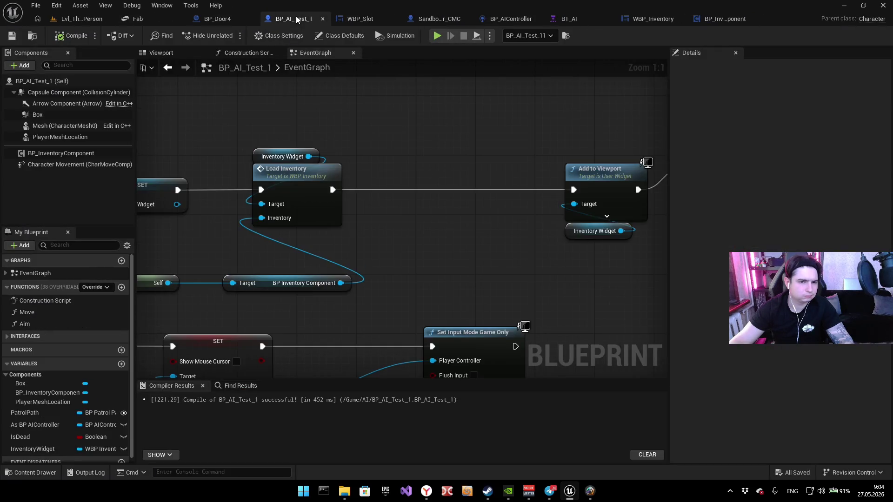
{"action": "scroll", "coordinate": [410, 137], "scroll_direction": "down", "scroll_amount": 2}
{"action": "left_click_drag", "start_coordinate": [265, 145], "coordinate": [511, 251]}
{"action": "left_click_drag", "start_coordinate": [490, 172], "coordinate": [391, 173]}
{"action": "left_click_drag", "start_coordinate": [250, 119], "coordinate": [467, 126]}
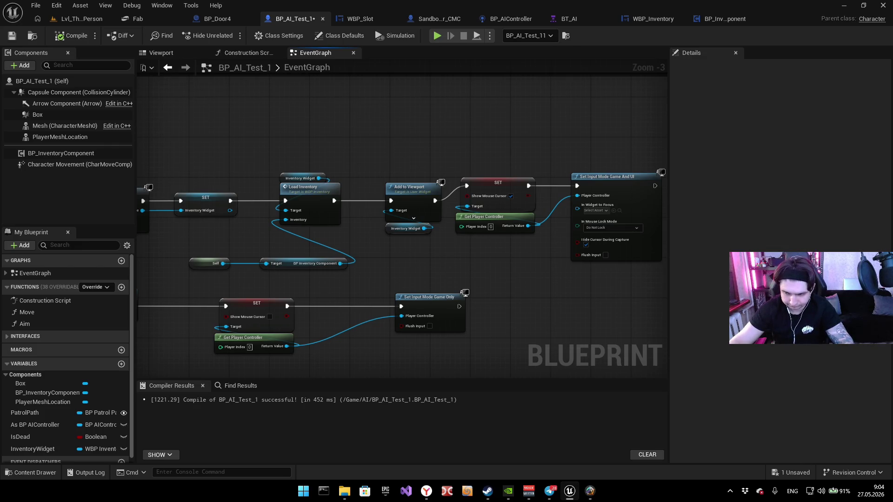
{"action": "key", "text": "alt+Tab"}
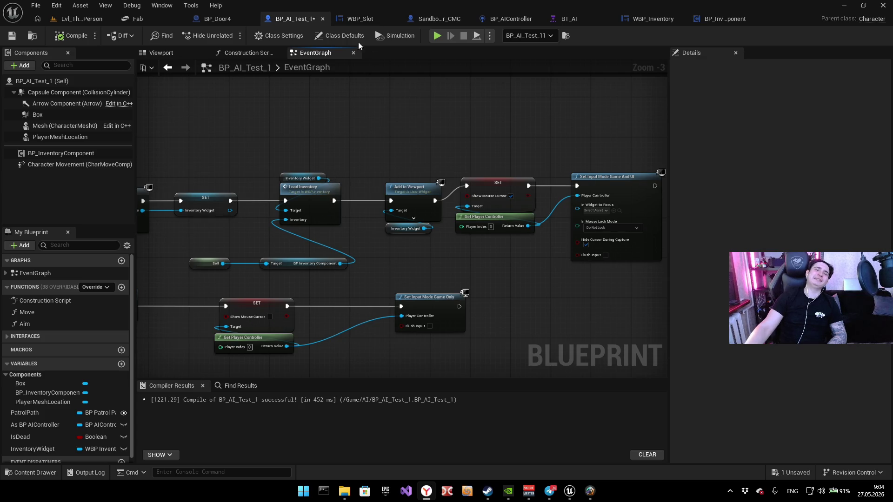
{"action": "left_click", "coordinate": [353, 21]}
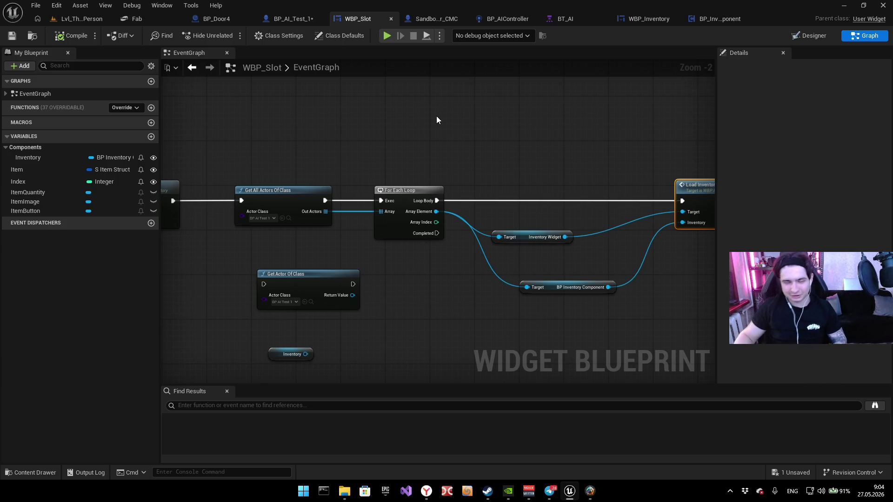
- Pan WBP_Slot's graph to Load Inventory, then switch to Lvl_ThirdPerson to play-test
{"action": "mouse_move", "coordinate": [474, 159]}
{"action": "left_mouse_down"}
{"action": "mouse_move", "coordinate": [363, 143]}
{"action": "mouse_move", "coordinate": [553, 136]}
{"action": "left_mouse_up"}
{"action": "mouse_move", "coordinate": [466, 138]}
{"action": "left_mouse_down"}
{"action": "mouse_move", "coordinate": [564, 127]}
{"action": "mouse_move", "coordinate": [549, 121]}
{"action": "left_mouse_up"}
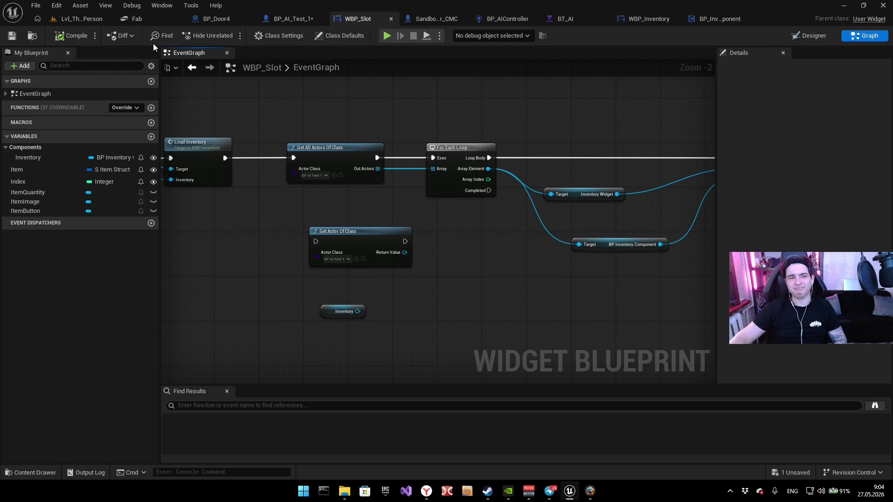
{"action": "left_click", "coordinate": [86, 18]}
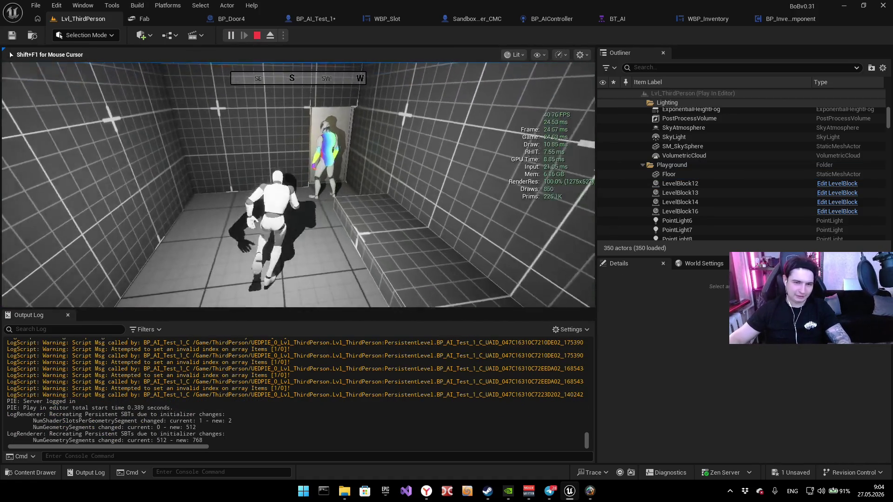
- In play, look around the room, drop the key from the inventory, and stop the session
{"action": "left_click_drag", "start_coordinate": [385, 157], "coordinate": [423, 110]}
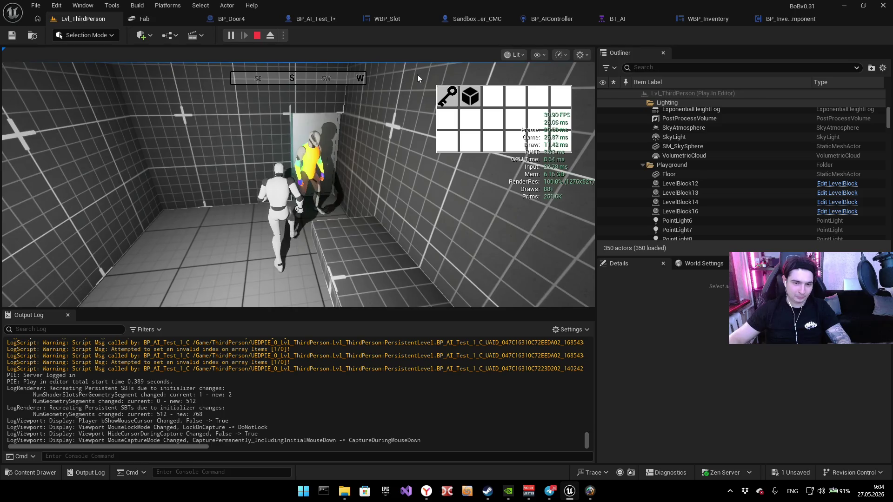
{"action": "mouse_move", "coordinate": [311, 80]}
{"action": "left_mouse_down"}
{"action": "mouse_move", "coordinate": [333, 152]}
{"action": "mouse_move", "coordinate": [344, 140]}
{"action": "mouse_move", "coordinate": [367, 141]}
{"action": "left_mouse_up"}
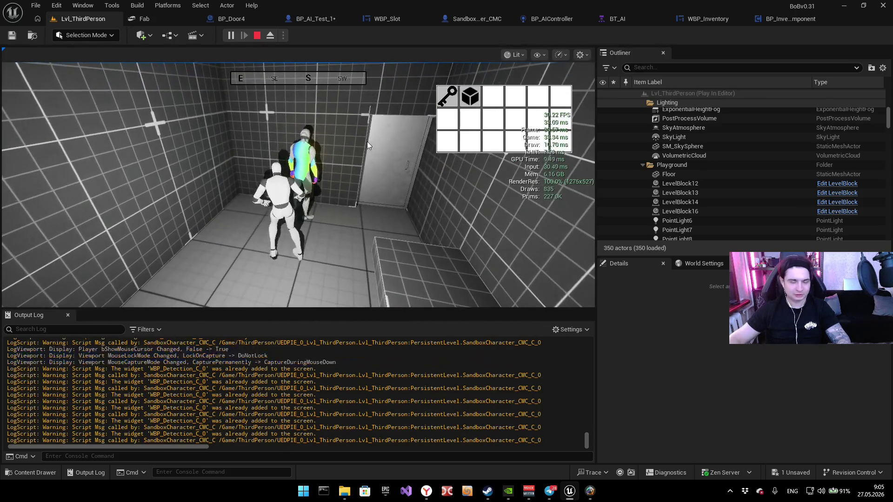
{"action": "key", "text": "i"}
{"action": "key", "text": "i"}
{"action": "key", "text": "i"}
{"action": "key", "text": "i"}
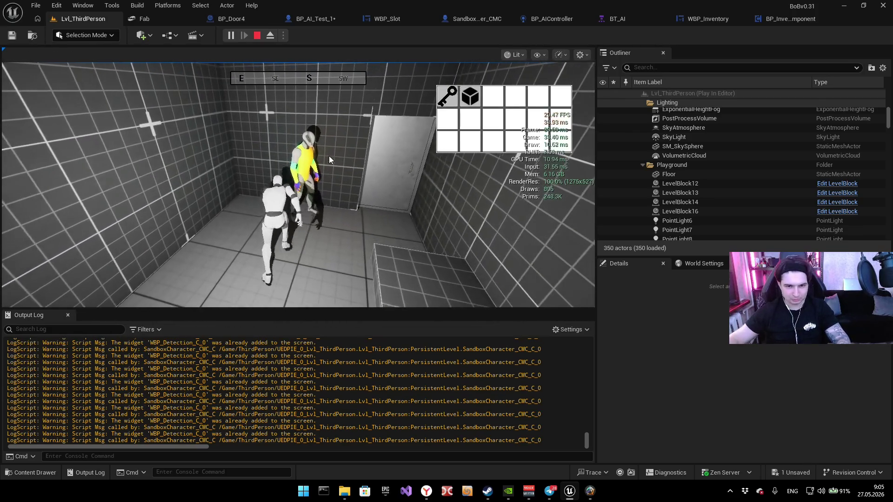
{"action": "left_click", "coordinate": [448, 96]}
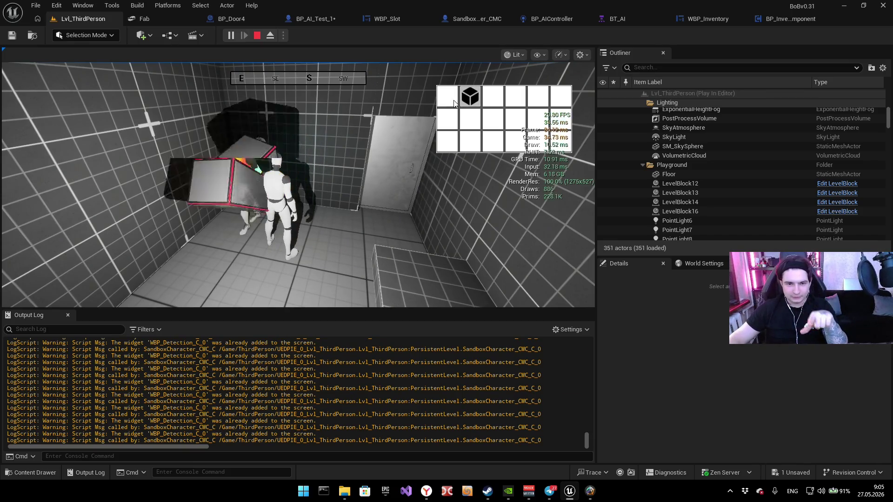
{"action": "key", "text": "i"}
{"action": "key", "text": "w"}
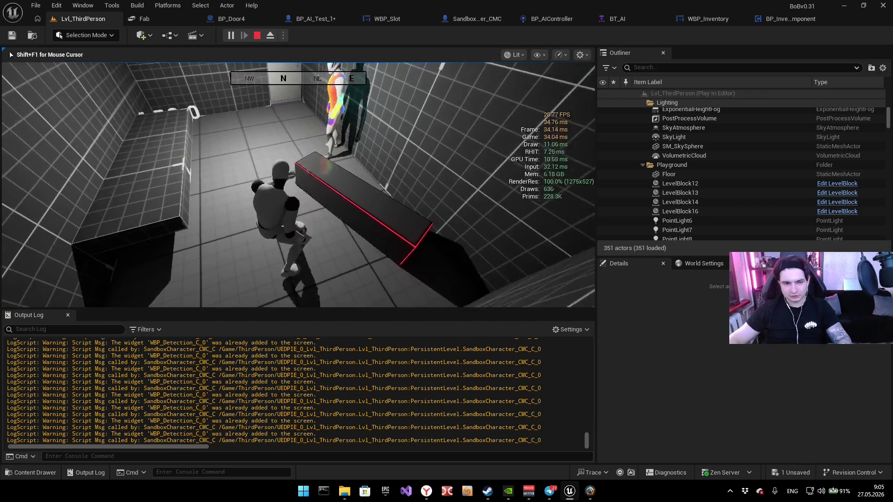
{"action": "key", "text": "Escape"}
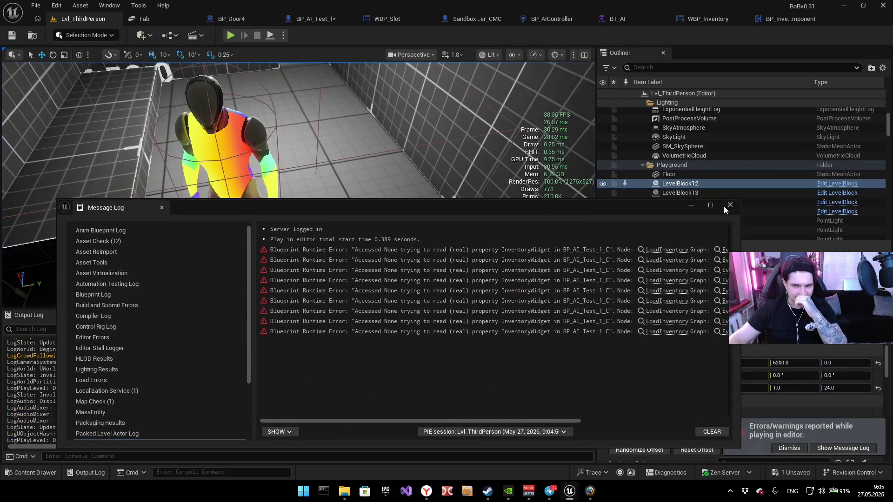
- Close the error log, start another play session, and walk through the doorway and back
{"action": "left_click", "coordinate": [727, 196]}
{"action": "left_click", "coordinate": [310, 18]}
{"action": "left_click", "coordinate": [204, 18]}
{"action": "left_click", "coordinate": [406, 34]}
{"action": "key", "text": "i"}
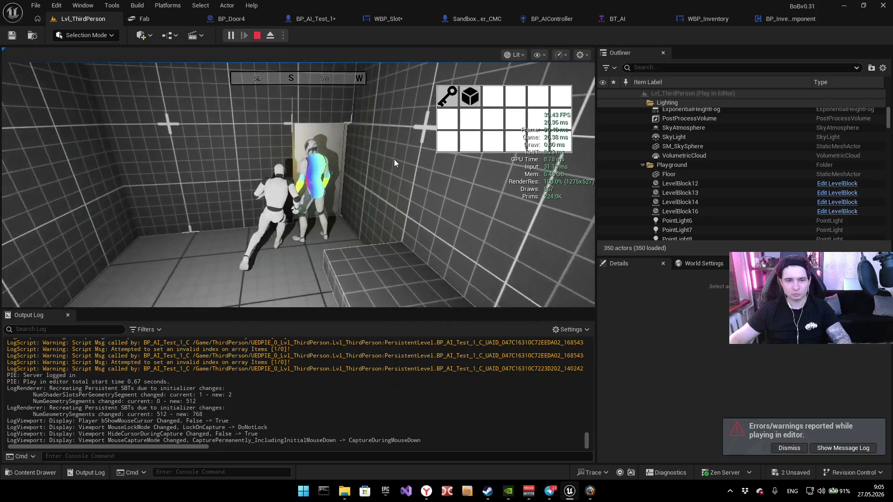
{"action": "key", "text": "w"}
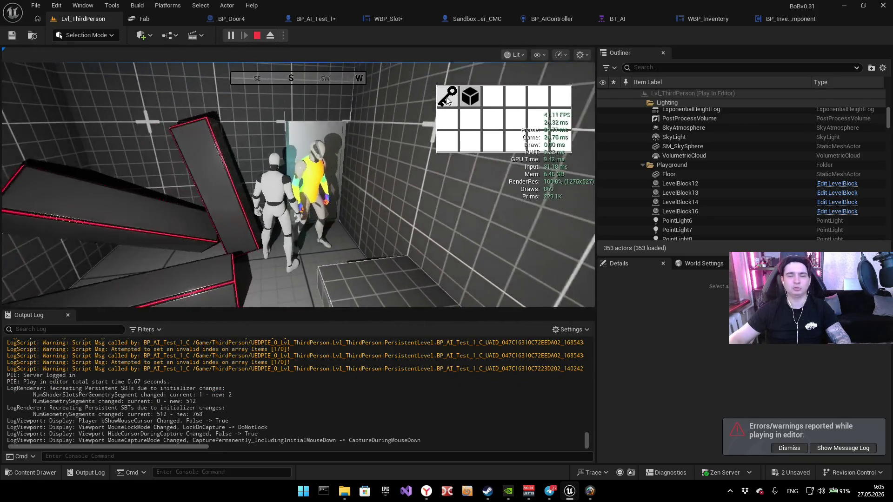
{"action": "key", "text": "w"}
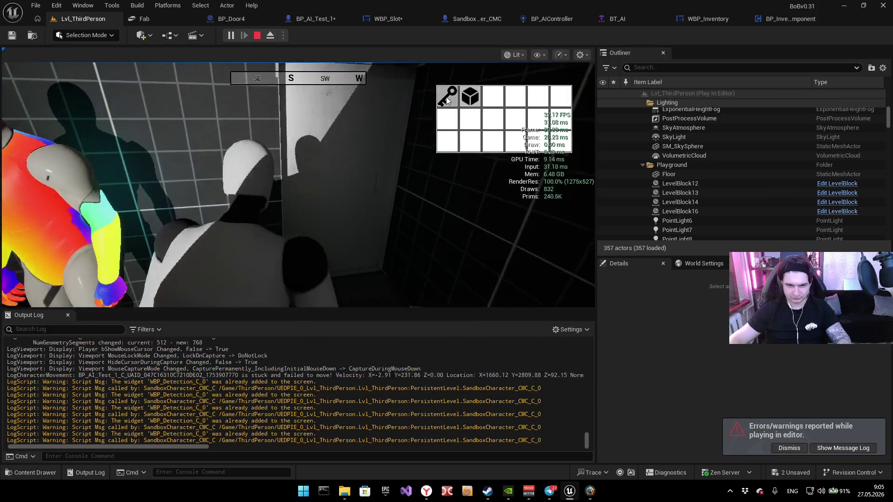
{"action": "key", "text": "s"}
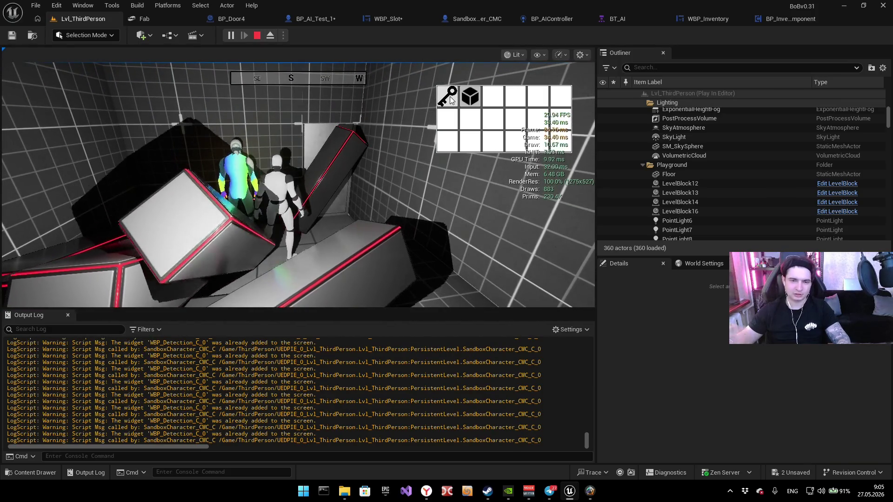
- Drag the key out of the first inventory slot, stop play, and reopen the WBP_Slot graph
{"action": "left_click_drag", "start_coordinate": [450, 100], "coordinate": [430, 112]}
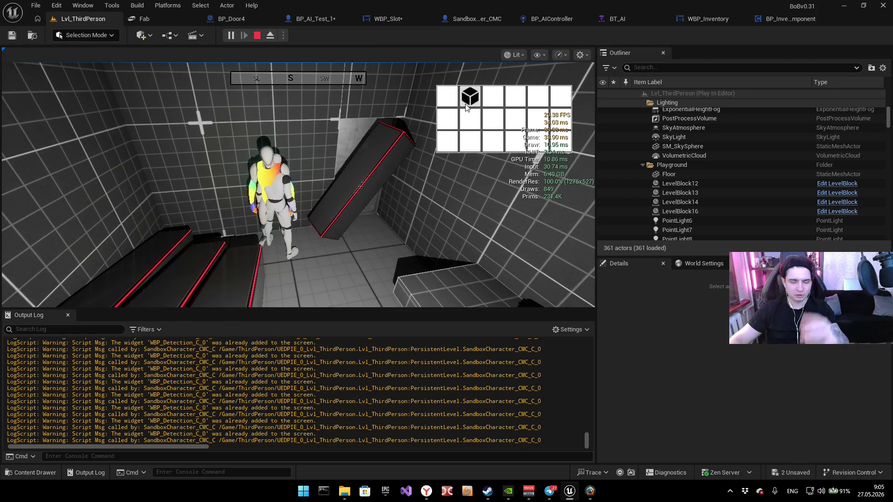
{"action": "key", "text": "i"}
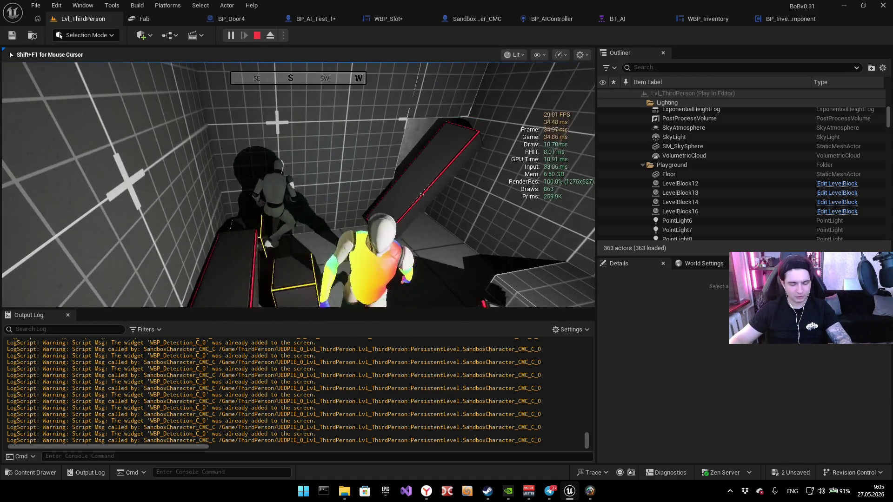
{"action": "key", "text": "i"}
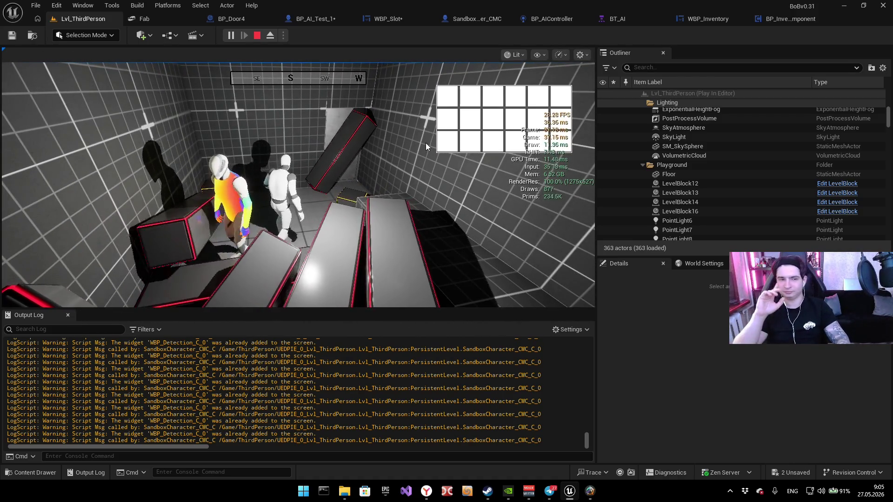
{"action": "key", "text": "Escape"}
{"action": "left_click", "coordinate": [292, 21]}
{"action": "left_click", "coordinate": [358, 19]}
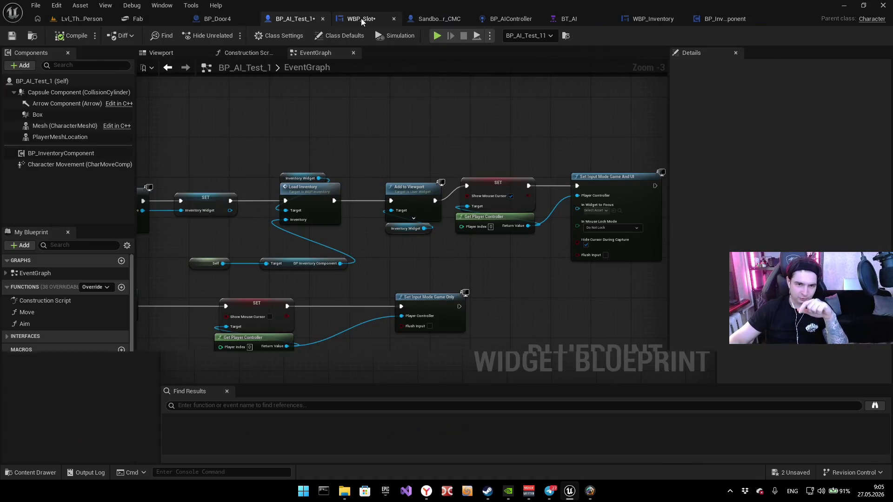
- Wire Load Inventory's exec output into Get All Actors Of Class, then launch play with Alt+P
{"action": "left_click_drag", "start_coordinate": [499, 101], "coordinate": [458, 131]}
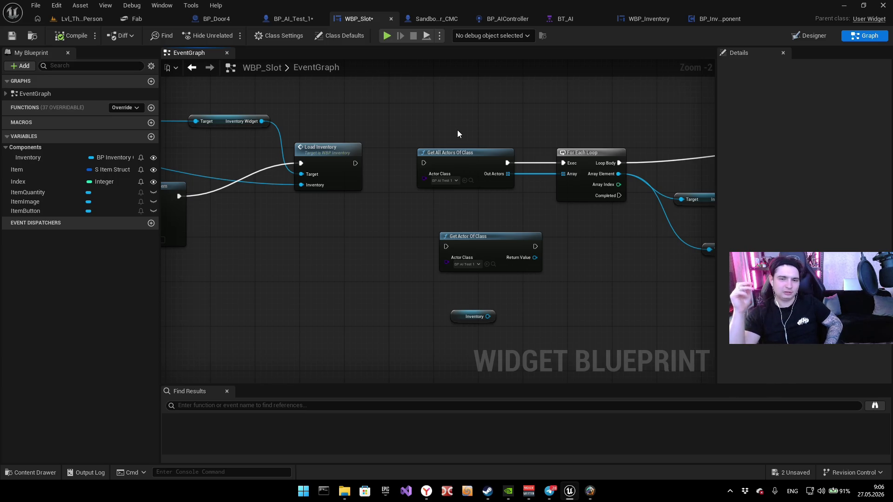
{"action": "left_click_drag", "start_coordinate": [423, 162], "coordinate": [355, 163]}
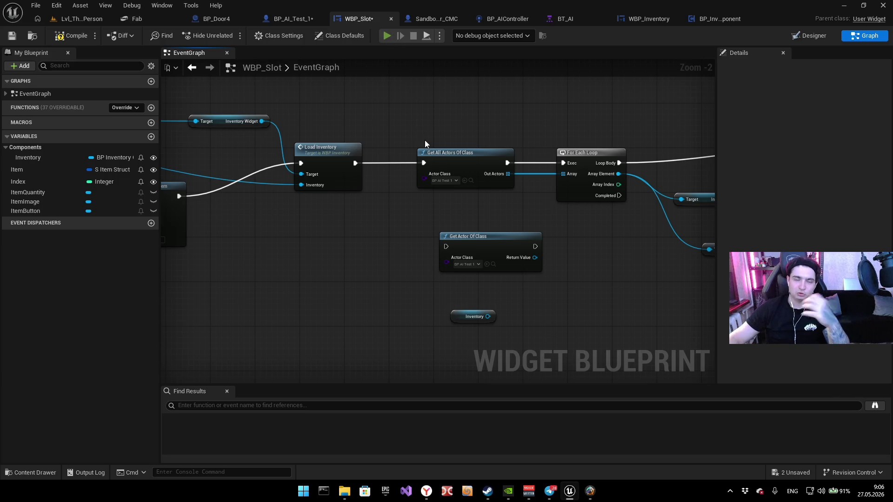
{"action": "key", "text": "alt+p"}
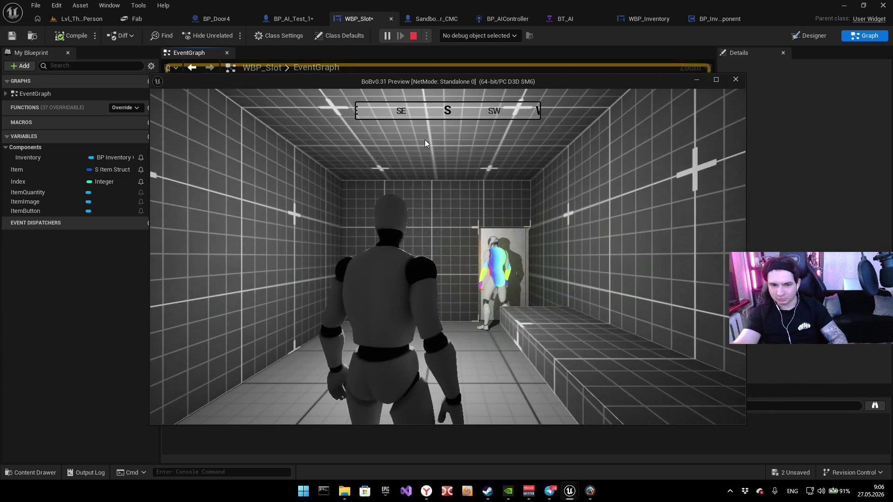
- Test the inventory in the running game, move the character slightly, and end the preview
{"action": "key", "text": "i"}
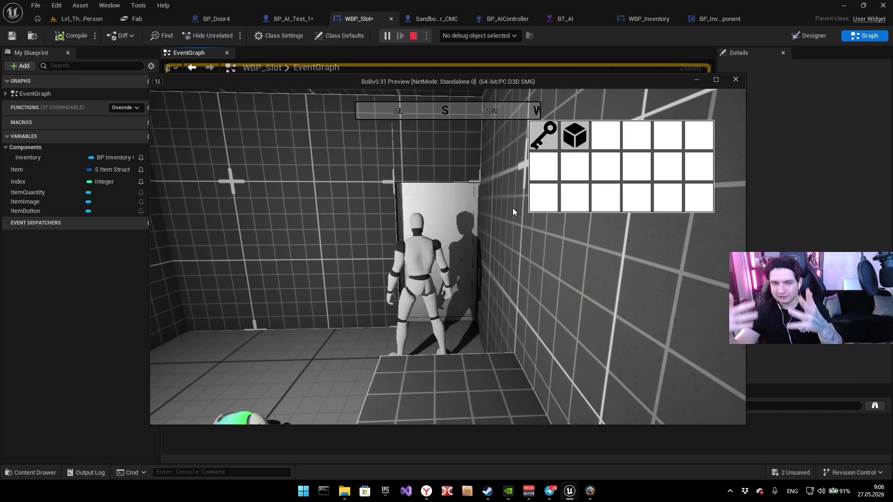
{"action": "key", "text": "a"}
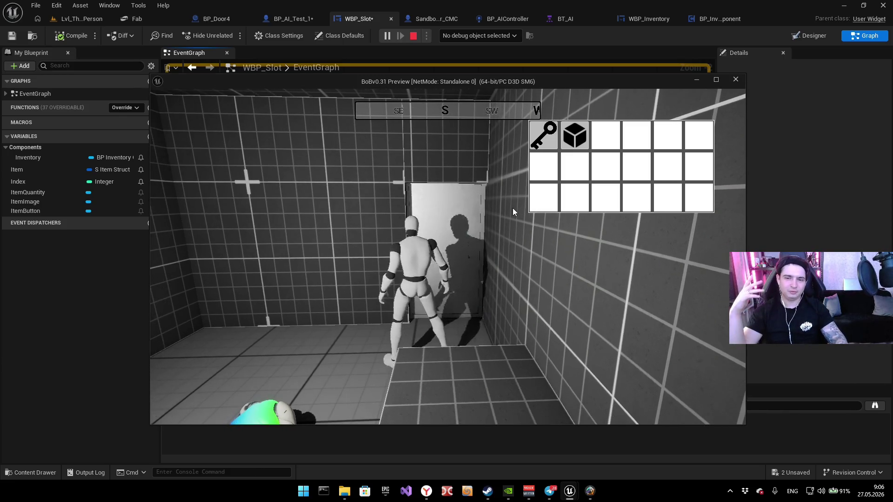
{"action": "key", "text": "Escape"}
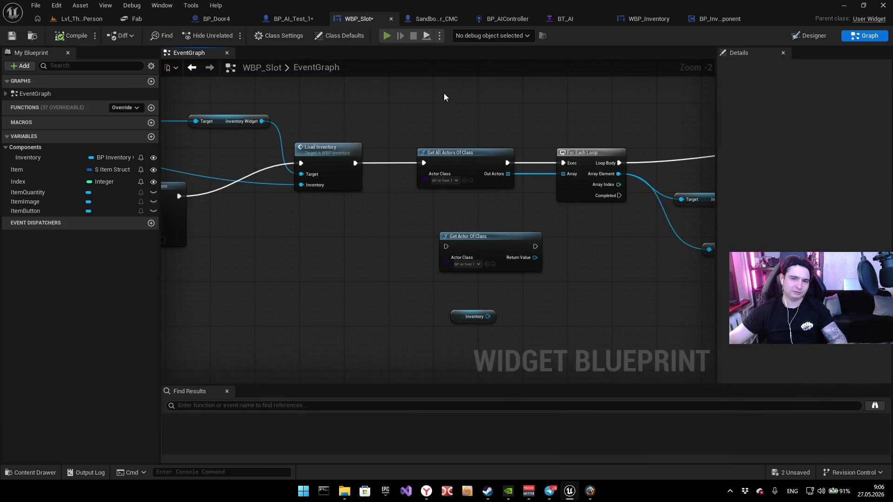
- Relaunch and stop the preview, close the Message Log, and show BP_AI_Test_1's event graph
{"action": "key", "text": "alt+p"}
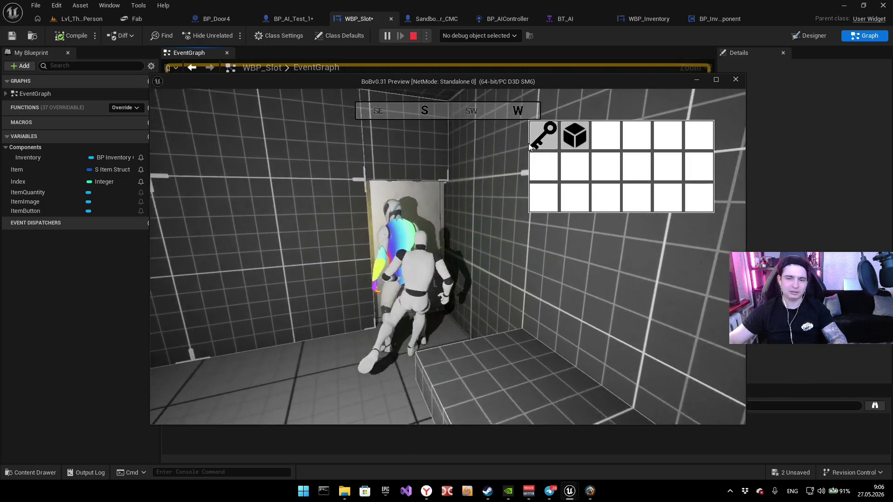
{"action": "key", "text": "Escape"}
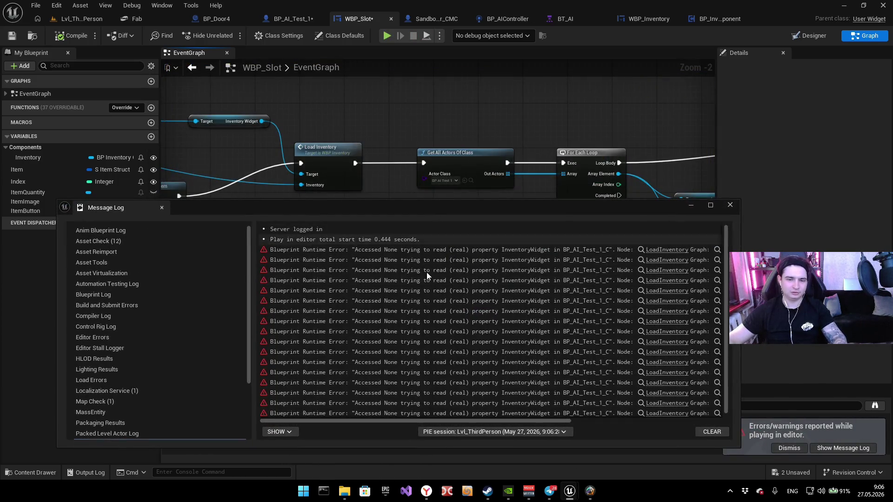
{"action": "left_click", "coordinate": [730, 205]}
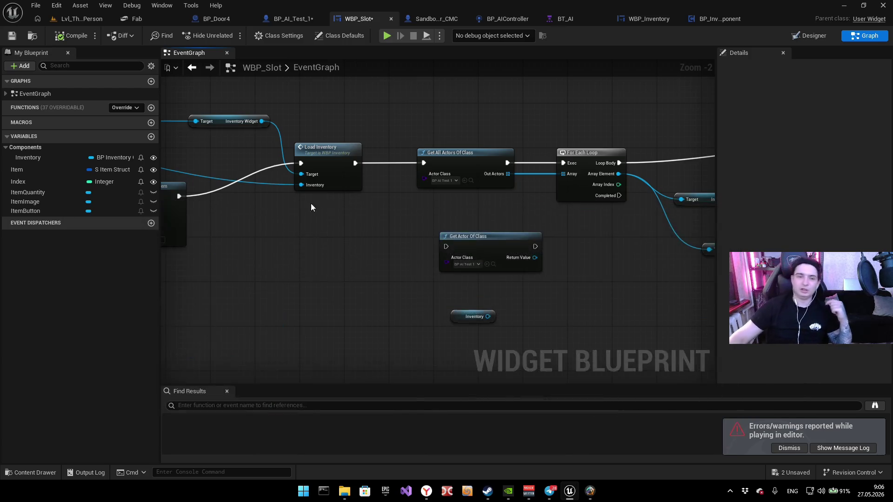
{"action": "left_click", "coordinate": [290, 19]}
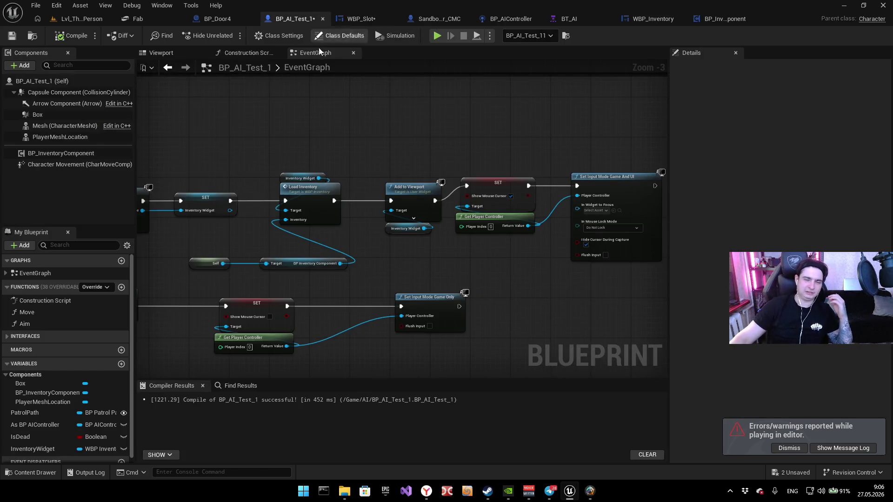
{"action": "left_click", "coordinate": [361, 18]}
{"action": "left_click", "coordinate": [286, 18]}
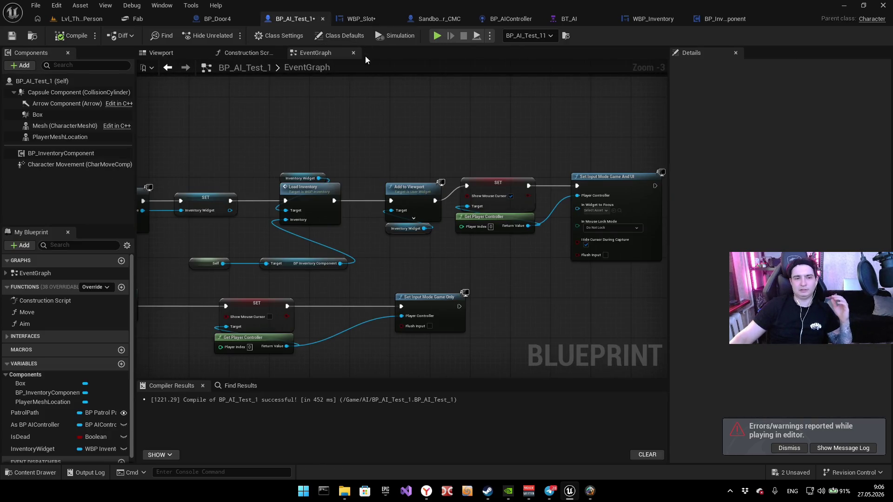
{"action": "left_click", "coordinate": [359, 20]}
{"action": "left_click", "coordinate": [307, 20]}
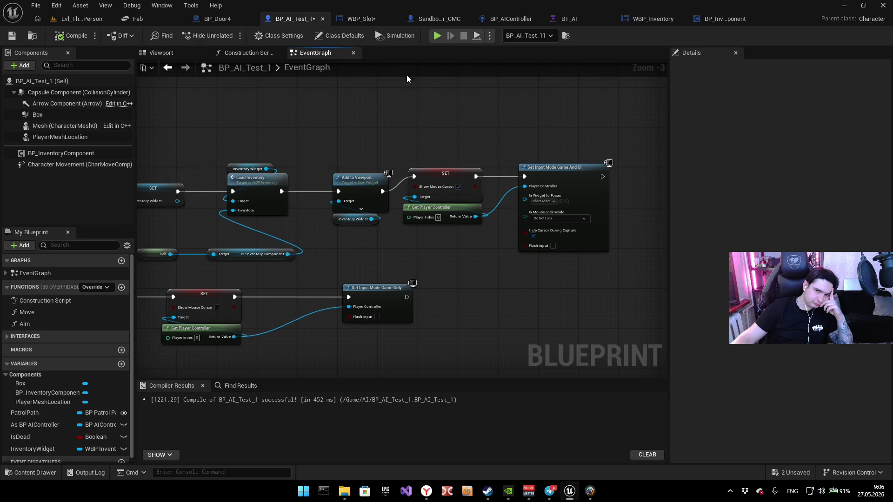
{"action": "left_click", "coordinate": [354, 19]}
{"action": "left_click_drag", "start_coordinate": [452, 86], "coordinate": [344, 86]}
{"action": "left_click_drag", "start_coordinate": [327, 117], "coordinate": [256, 118]}
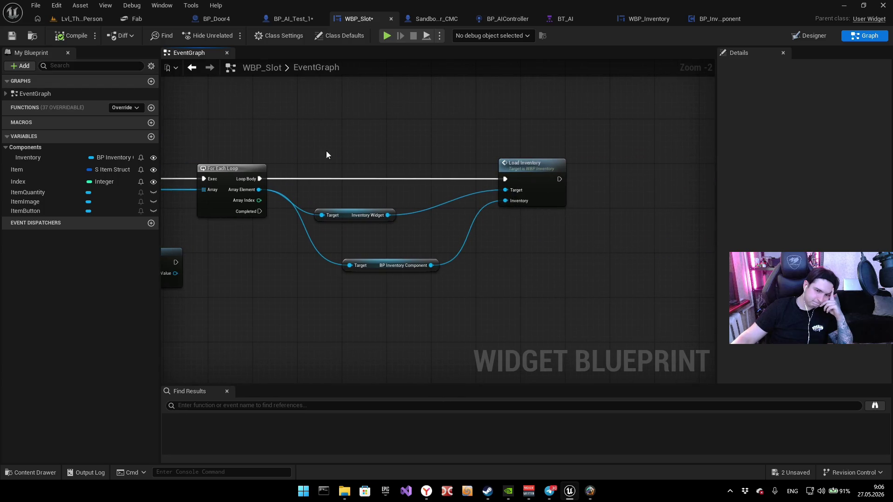
{"action": "left_click_drag", "start_coordinate": [326, 153], "coordinate": [572, 153]}
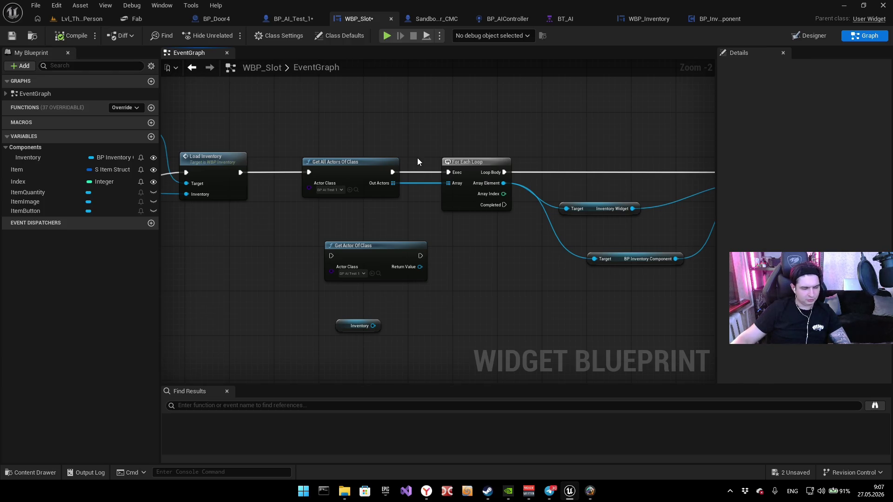
{"action": "left_click", "coordinate": [292, 19]}
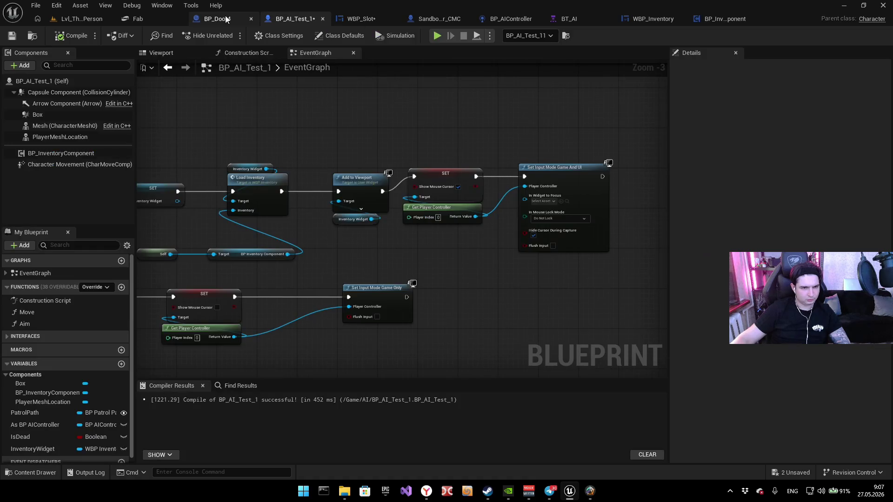
{"action": "scroll", "coordinate": [496, 126], "scroll_direction": "down", "scroll_amount": 2}
{"action": "scroll", "coordinate": [397, 173], "scroll_direction": "up", "scroll_amount": 4}
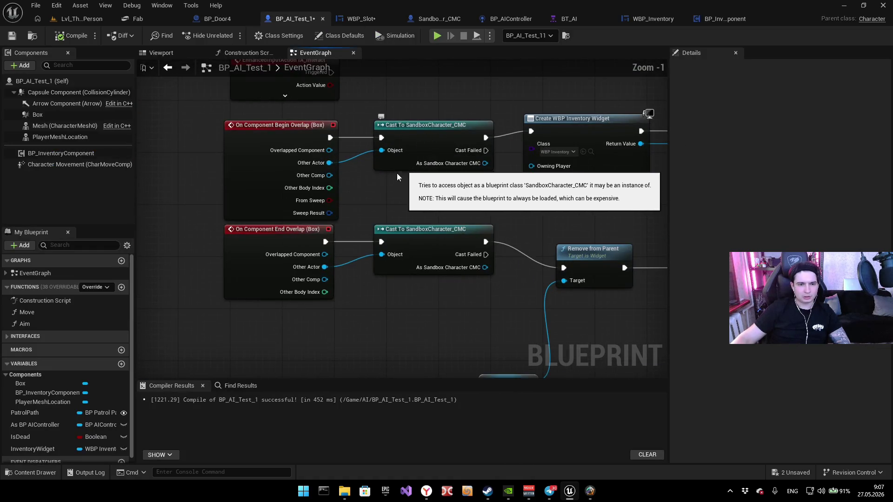
{"action": "mouse_move", "coordinate": [399, 112]}
{"action": "left_mouse_down"}
{"action": "mouse_move", "coordinate": [414, 199]}
{"action": "mouse_move", "coordinate": [464, 189]}
{"action": "mouse_move", "coordinate": [506, 259]}
{"action": "mouse_move", "coordinate": [481, 259]}
{"action": "left_mouse_up"}
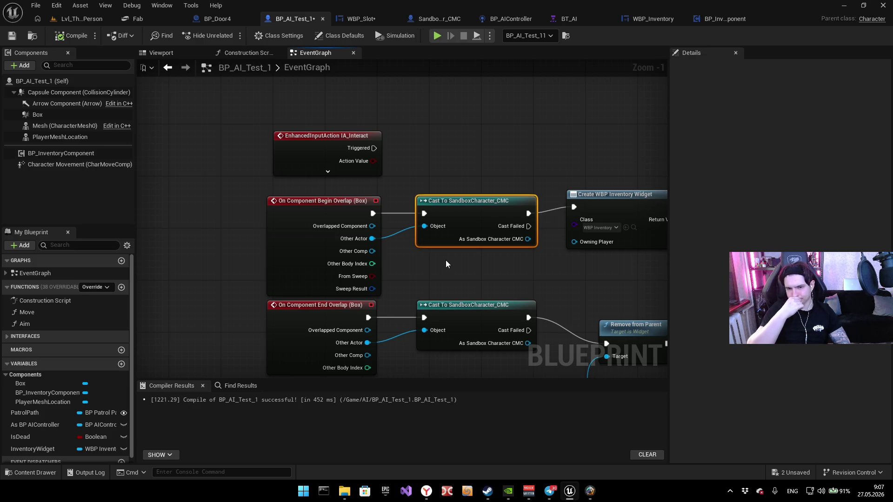
{"action": "left_click_drag", "start_coordinate": [445, 264], "coordinate": [417, 215]}
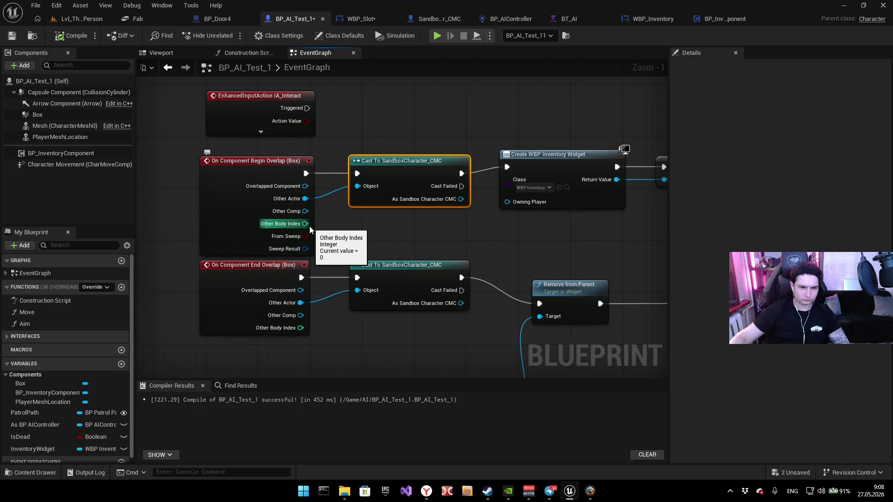
{"action": "left_click_drag", "start_coordinate": [296, 199], "coordinate": [296, 200]}
{"action": "right_click", "coordinate": [295, 200]}
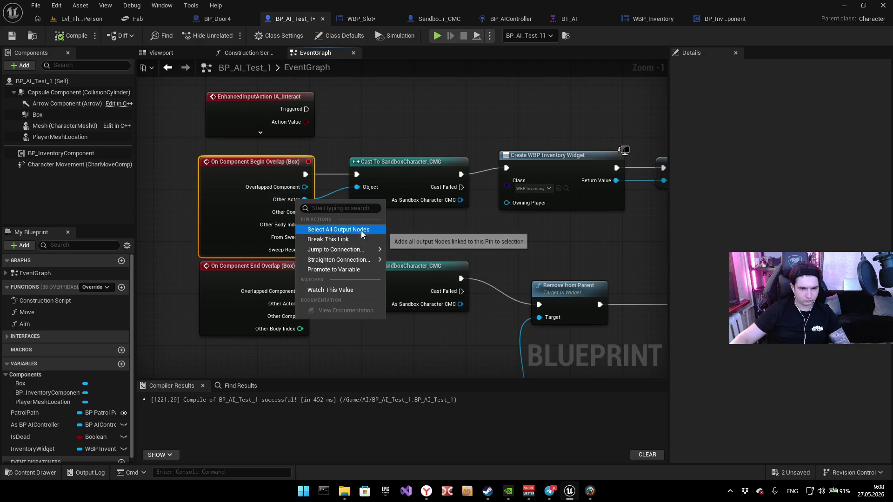
{"action": "left_click", "coordinate": [420, 230]}
{"action": "left_click_drag", "start_coordinate": [476, 242], "coordinate": [445, 228]}
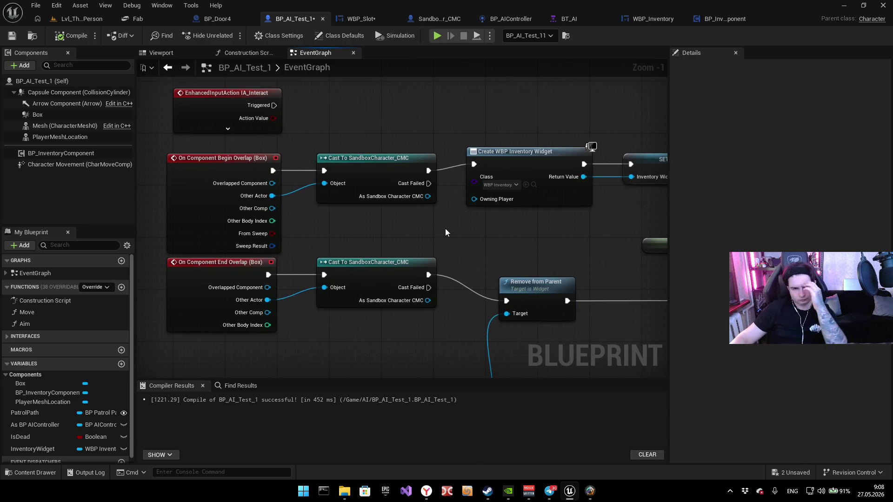
{"action": "mouse_move", "coordinate": [506, 199]}
{"action": "left_mouse_down"}
{"action": "mouse_move", "coordinate": [484, 216]}
{"action": "mouse_move", "coordinate": [486, 183]}
{"action": "mouse_move", "coordinate": [349, 176]}
{"action": "left_mouse_up"}
{"action": "mouse_move", "coordinate": [427, 213]}
{"action": "left_mouse_down"}
{"action": "mouse_move", "coordinate": [395, 217]}
{"action": "mouse_move", "coordinate": [375, 206]}
{"action": "left_mouse_up"}
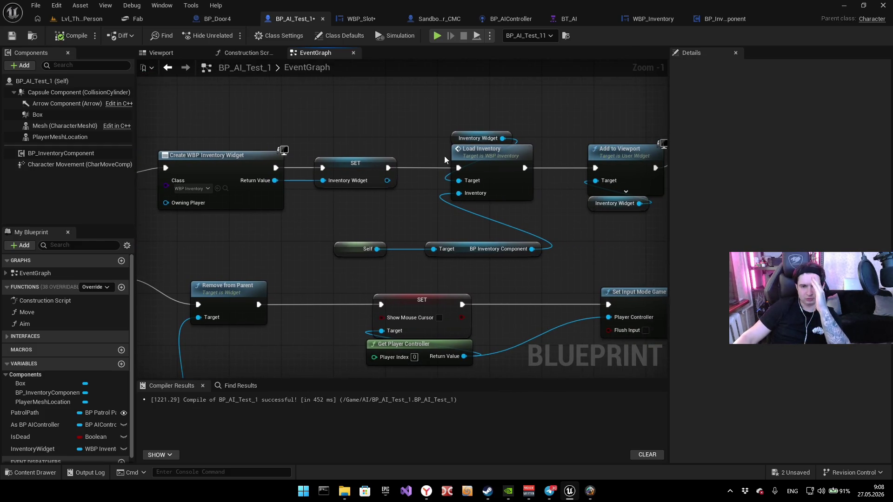
- Compare the WBP_Slot and BP_AI_Test_1 event graphs, shifting the BP_AI_Test_1 graph right
{"action": "left_click", "coordinate": [367, 18]}
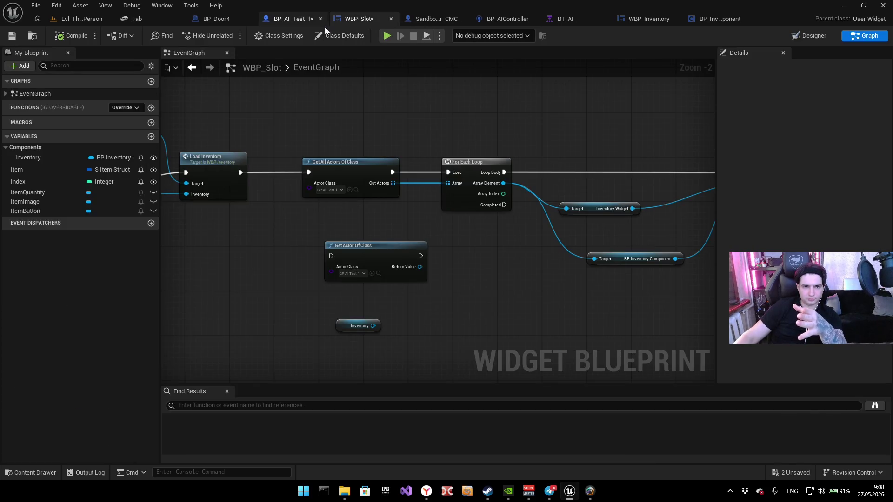
{"action": "left_click", "coordinate": [296, 18]}
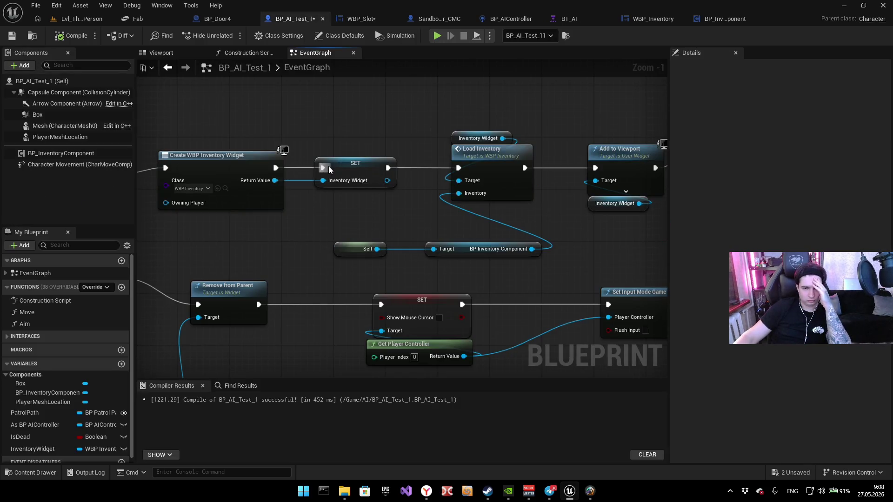
{"action": "scroll", "coordinate": [321, 181], "scroll_direction": "down", "scroll_amount": 1}
{"action": "scroll", "coordinate": [312, 198], "scroll_direction": "down", "scroll_amount": 1}
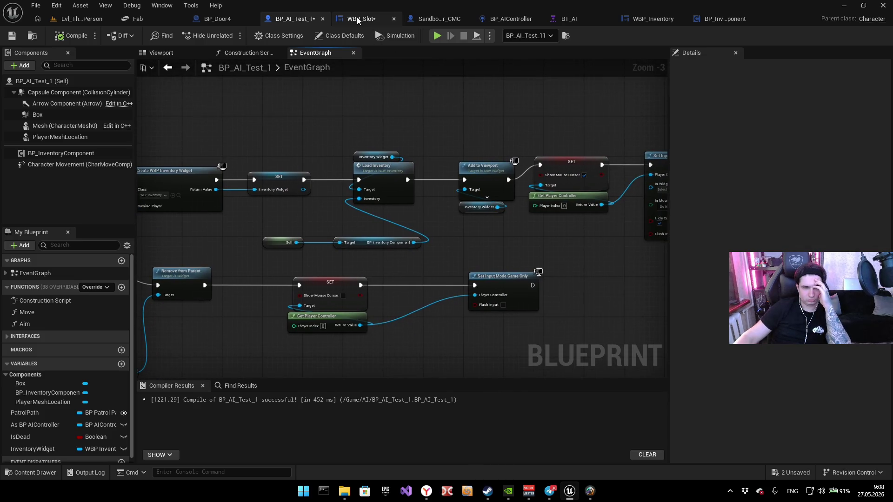
{"action": "left_click", "coordinate": [358, 20]}
{"action": "left_click", "coordinate": [295, 19]}
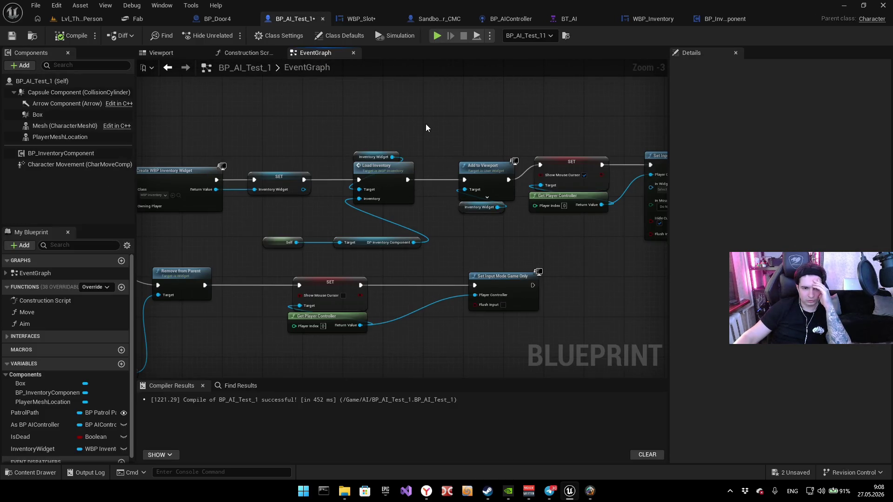
{"action": "mouse_move", "coordinate": [424, 202]}
{"action": "left_mouse_down"}
{"action": "mouse_move", "coordinate": [484, 194]}
{"action": "mouse_move", "coordinate": [451, 190]}
{"action": "left_mouse_up"}
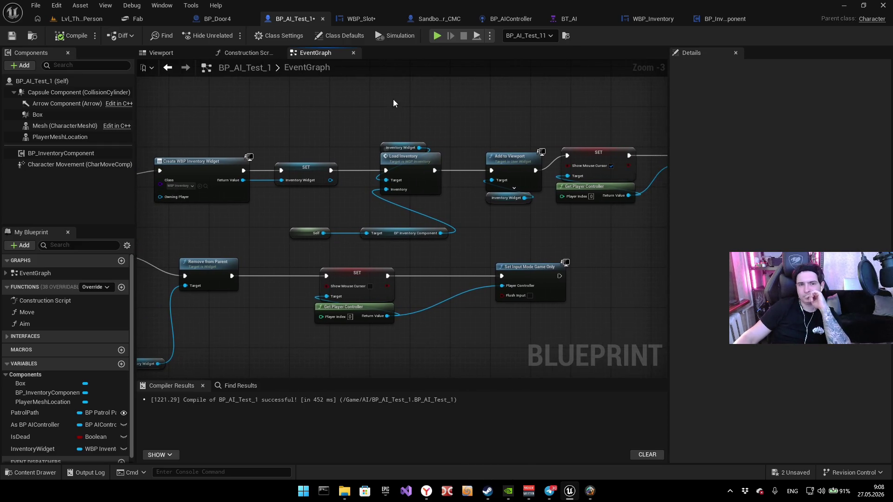
- Look over BP_AI_Test_1's cast nodes and 'set' actions, then add a new variable in WBP_Slot
{"action": "left_click", "coordinate": [361, 20]}
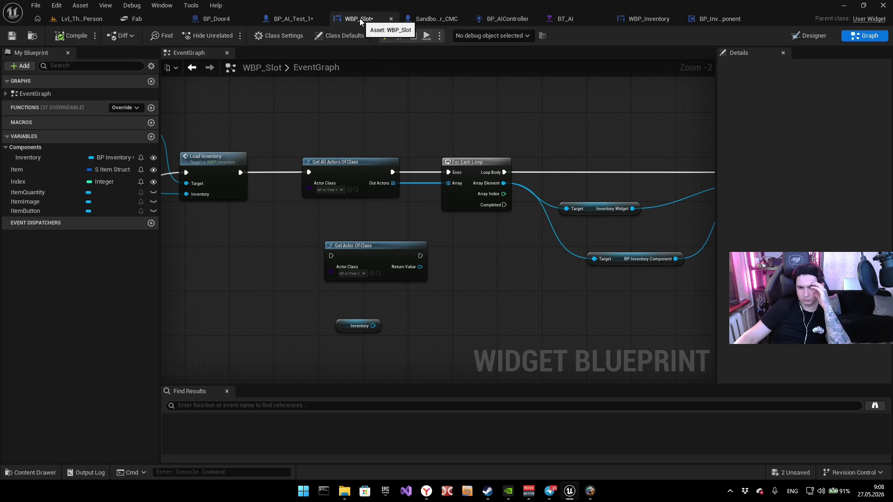
{"action": "left_click", "coordinate": [293, 18]}
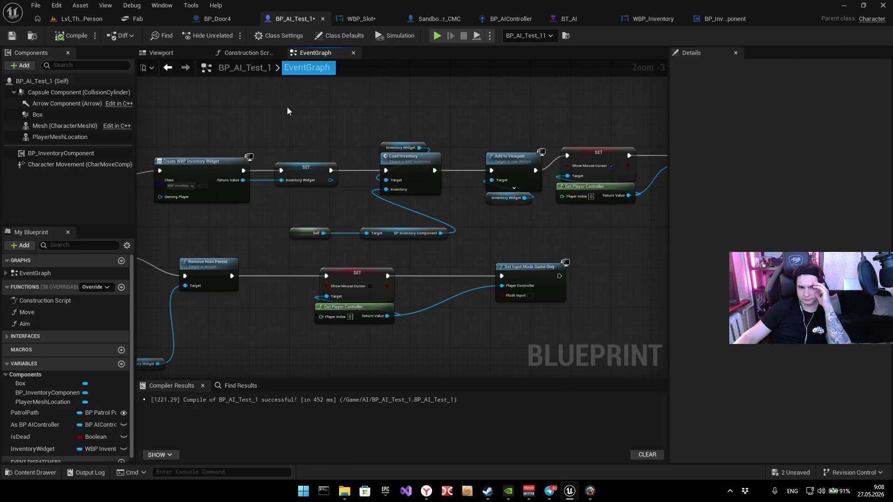
{"action": "mouse_move", "coordinate": [477, 93]}
{"action": "left_mouse_down"}
{"action": "mouse_move", "coordinate": [466, 120]}
{"action": "mouse_move", "coordinate": [373, 114]}
{"action": "left_mouse_up"}
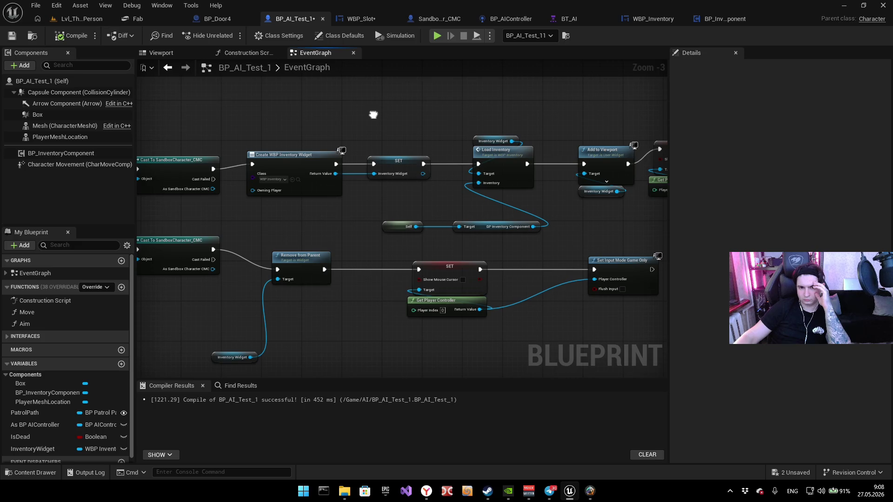
{"action": "scroll", "coordinate": [552, 226], "scroll_direction": "up", "scroll_amount": 3}
{"action": "right_click", "coordinate": [560, 219]}
{"action": "type", "text": "set"}
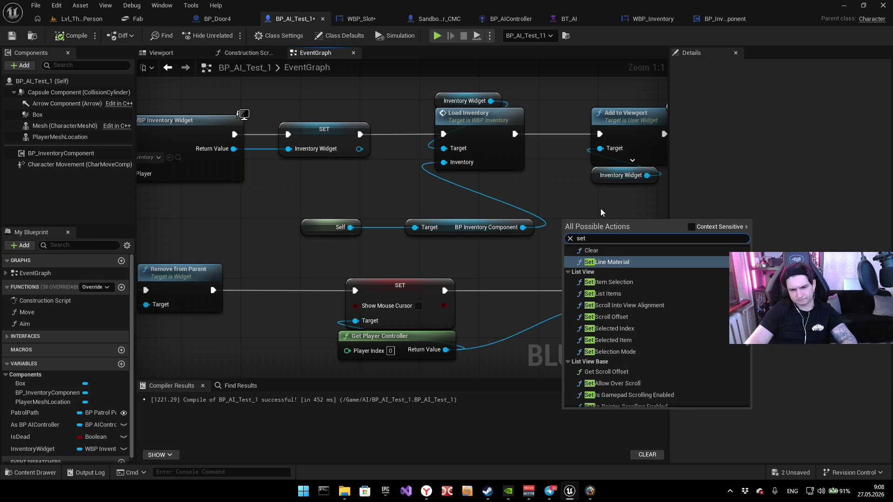
{"action": "key", "text": "Escape"}
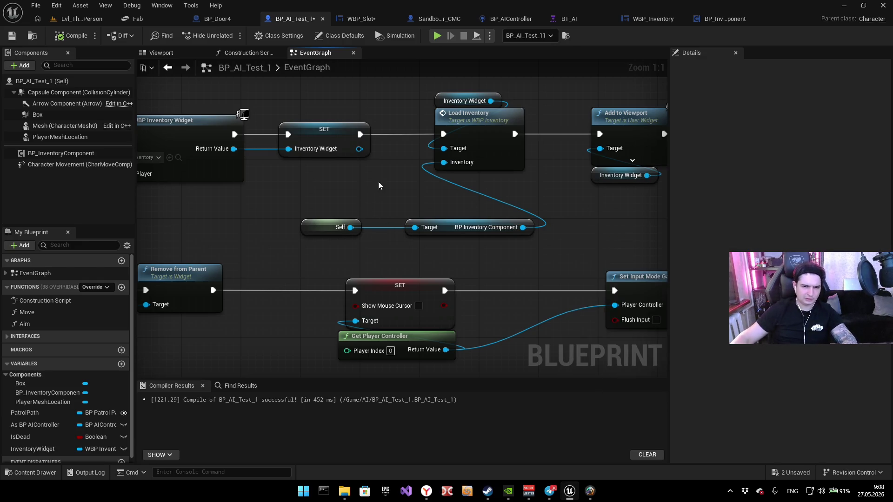
{"action": "left_click", "coordinate": [370, 22]}
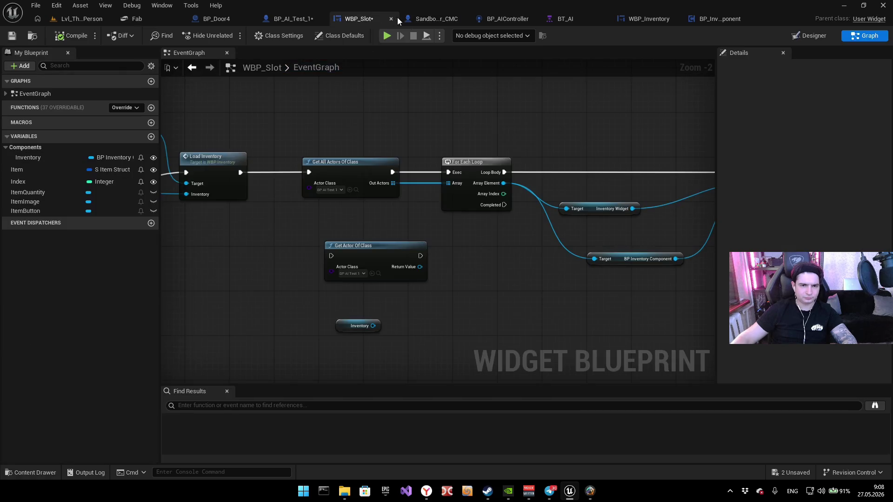
{"action": "left_click", "coordinate": [150, 136]}
- Name the new WBP_Slot variable InventoryOwner and make it an Actor object reference
{"action": "type", "text": "Inventor"}
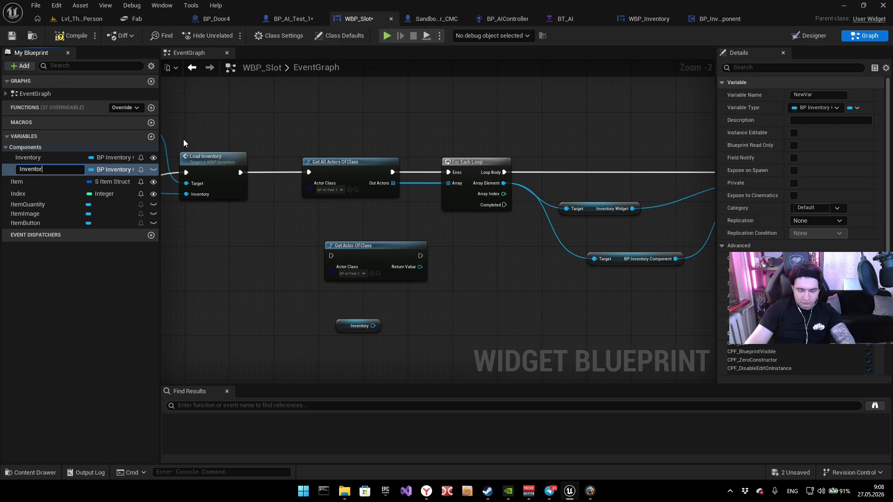
{"action": "type", "text": "yOwner"}
{"action": "key", "text": "Return"}
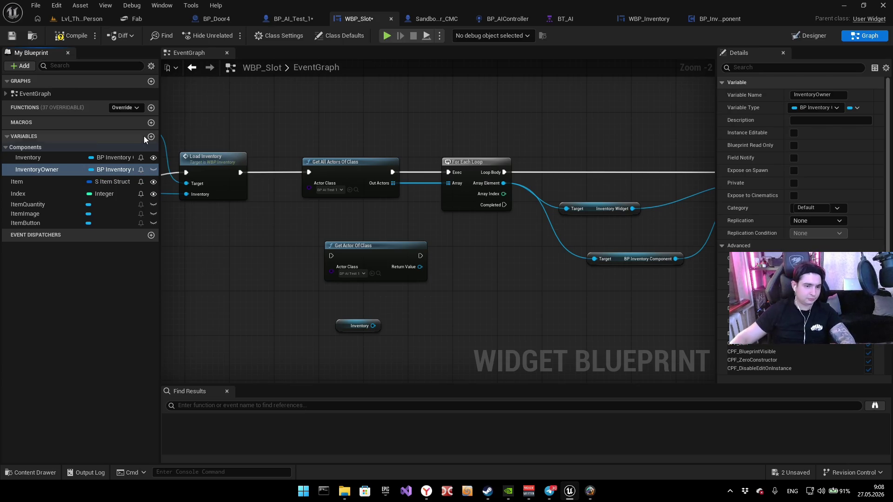
{"action": "left_click", "coordinate": [111, 170]}
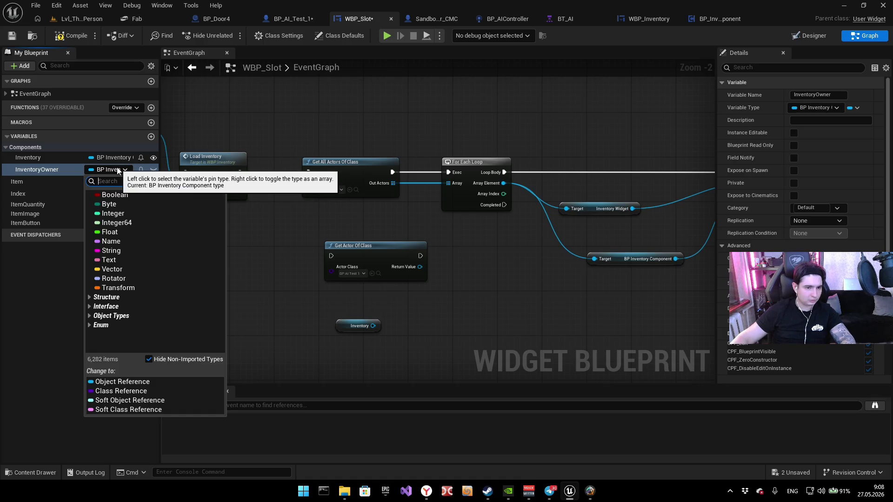
{"action": "left_click", "coordinate": [99, 172]}
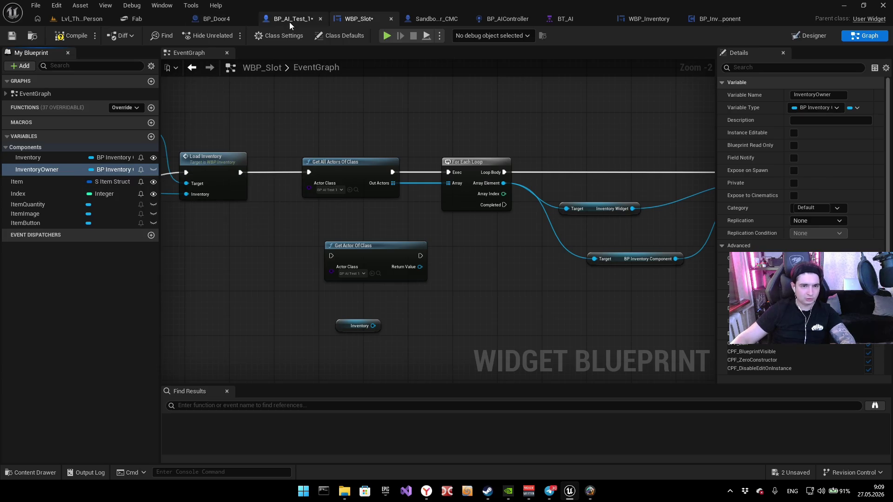
{"action": "left_click", "coordinate": [113, 169]}
{"action": "type", "text": "actor"}
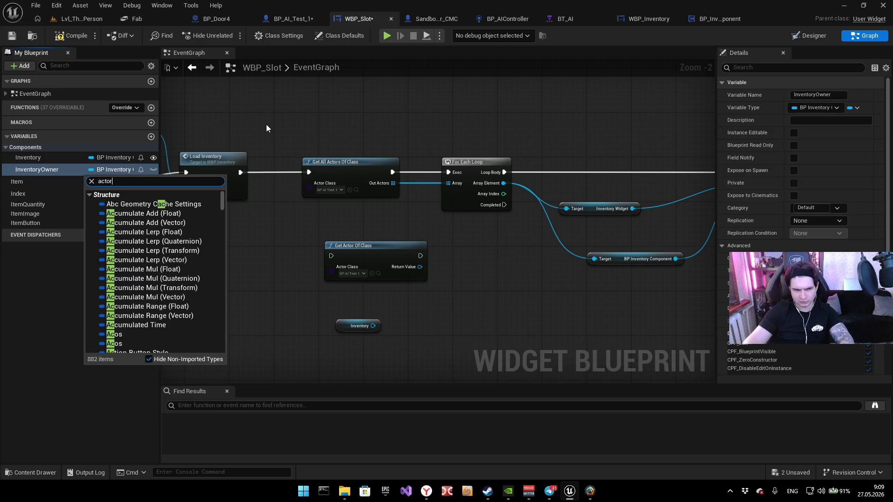
{"action": "left_click", "coordinate": [238, 279]}
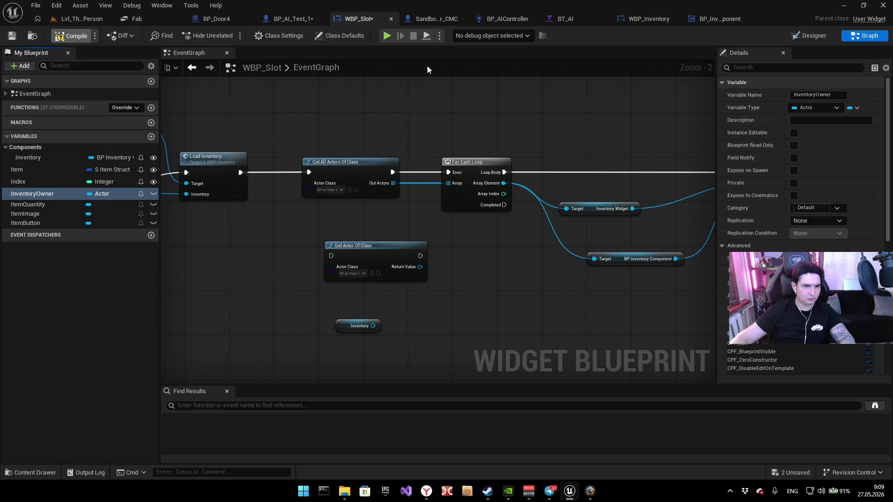
{"action": "left_click", "coordinate": [290, 19]}
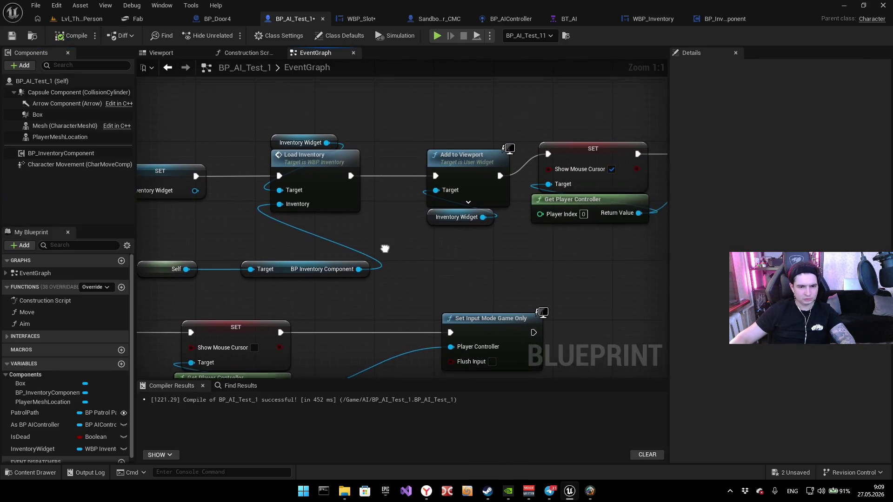
- Move the nodes after Load Inventory right and add a Set Inventory Owner node in the gap
{"action": "scroll", "coordinate": [403, 260], "scroll_direction": "down", "scroll_amount": 2}
{"action": "left_click_drag", "start_coordinate": [277, 262], "coordinate": [556, 204]}
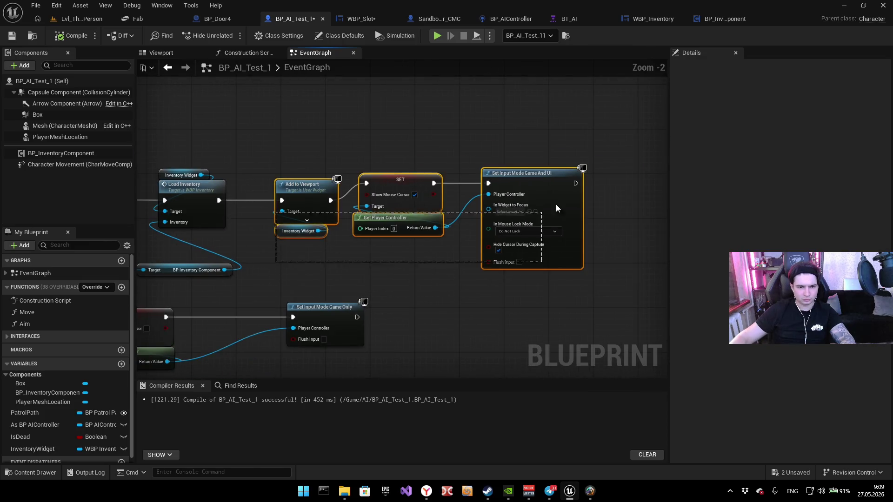
{"action": "left_click_drag", "start_coordinate": [517, 172], "coordinate": [614, 171]}
{"action": "scroll", "coordinate": [393, 225], "scroll_direction": "up", "scroll_amount": 1}
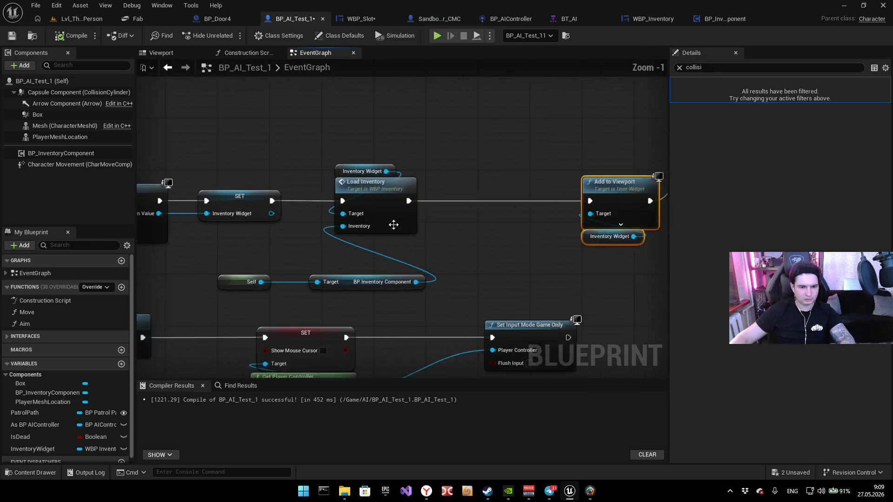
{"action": "scroll", "coordinate": [394, 225], "scroll_direction": "up", "scroll_amount": 1}
{"action": "left_click", "coordinate": [476, 194]}
{"action": "right_click", "coordinate": [473, 177]}
{"action": "type", "text": "set inve"}
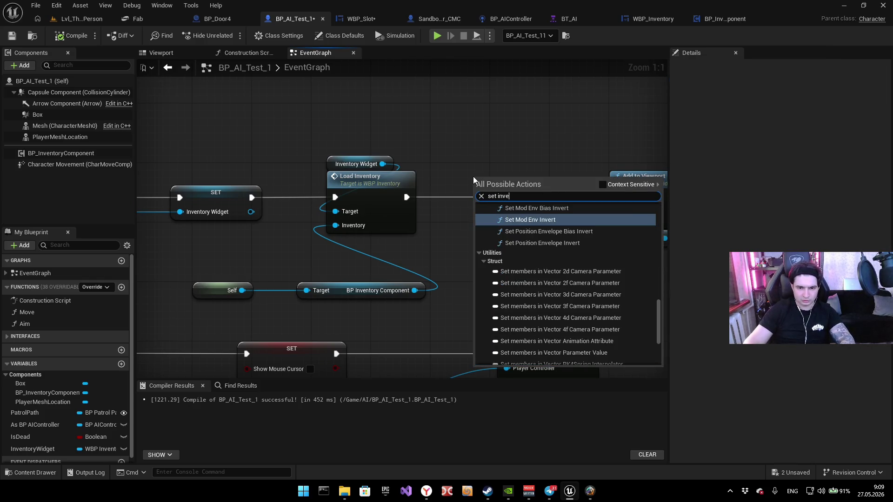
{"action": "type", "text": "ntory"}
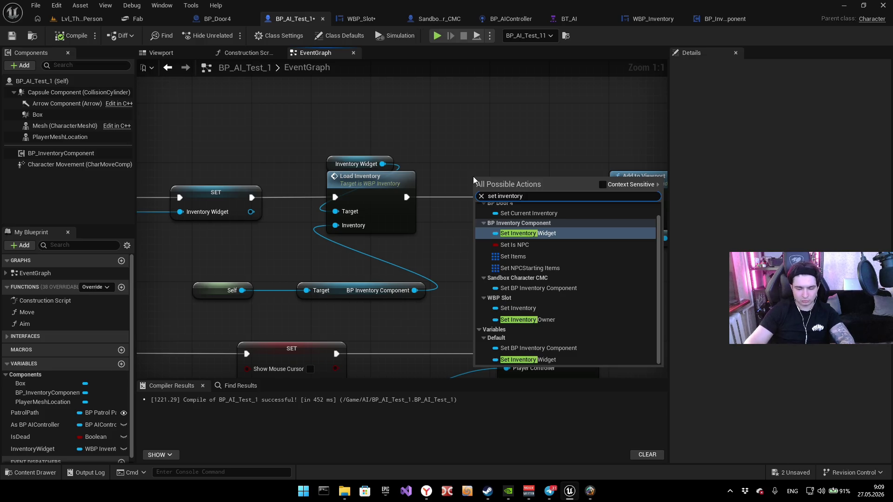
{"action": "type", "text": " owner"}
{"action": "key", "text": "Return"}
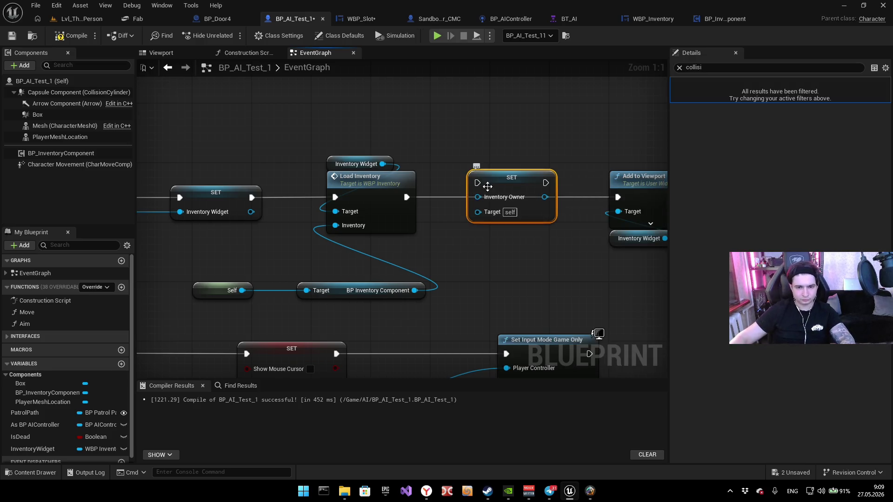
- Wire the setter between Load Inventory and Add to Viewport with Self as value, and compile
{"action": "left_click_drag", "start_coordinate": [477, 182], "coordinate": [405, 198]}
{"action": "mouse_move", "coordinate": [529, 181]}
{"action": "left_mouse_down"}
{"action": "mouse_move", "coordinate": [528, 188]}
{"action": "mouse_move", "coordinate": [618, 197]}
{"action": "left_mouse_up"}
{"action": "left_click_drag", "start_coordinate": [523, 201], "coordinate": [530, 209]}
{"action": "mouse_move", "coordinate": [415, 290]}
{"action": "left_mouse_down"}
{"action": "mouse_move", "coordinate": [496, 231]}
{"action": "mouse_move", "coordinate": [488, 214]}
{"action": "mouse_move", "coordinate": [492, 272]}
{"action": "left_mouse_up"}
{"action": "left_click_drag", "start_coordinate": [242, 290], "coordinate": [521, 197]}
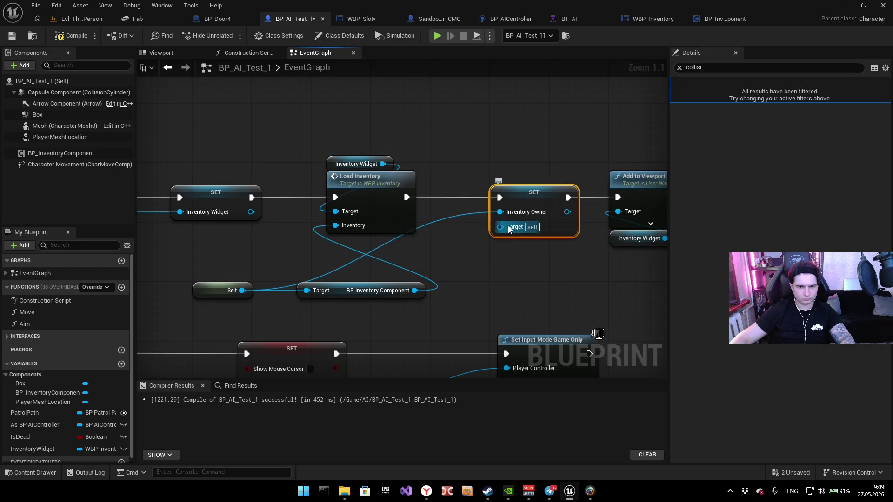
{"action": "left_click", "coordinate": [72, 36]}
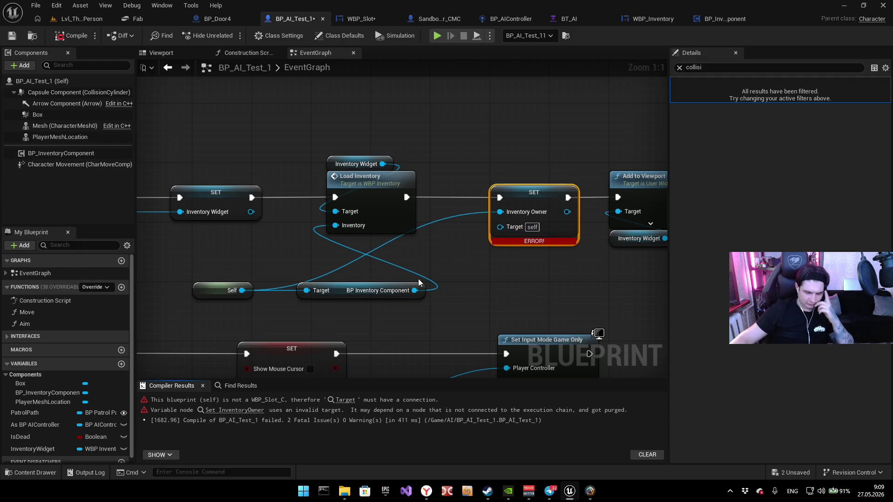
{"action": "left_click_drag", "start_coordinate": [500, 227], "coordinate": [479, 282]}
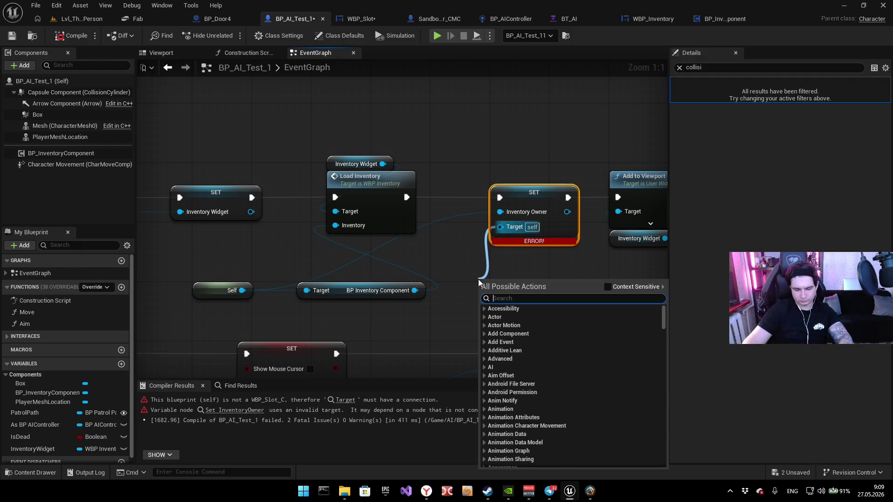
{"action": "type", "text": "self"}
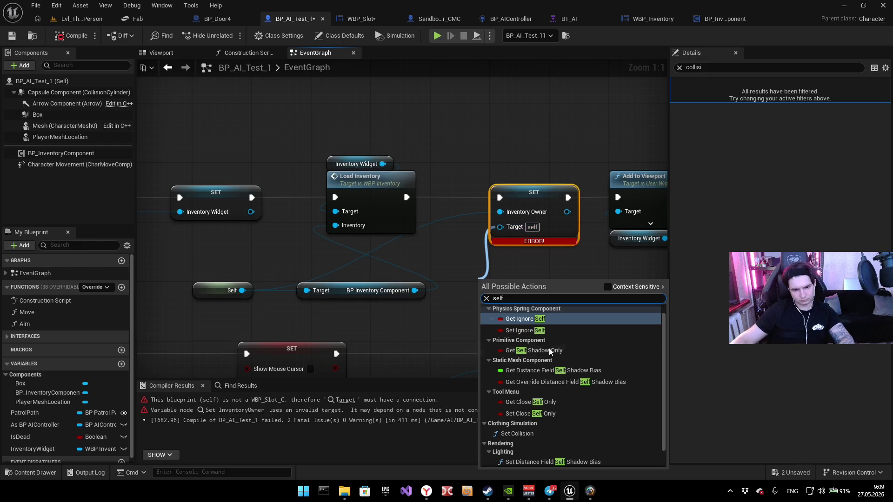
{"action": "scroll", "coordinate": [549, 348], "scroll_direction": "down", "scroll_amount": 1}
{"action": "left_click", "coordinate": [531, 462]}
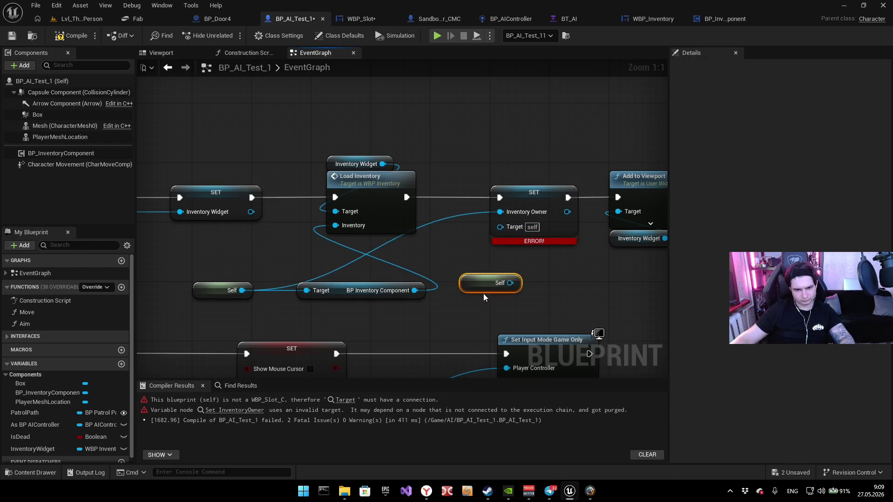
{"action": "key", "text": "Delete"}
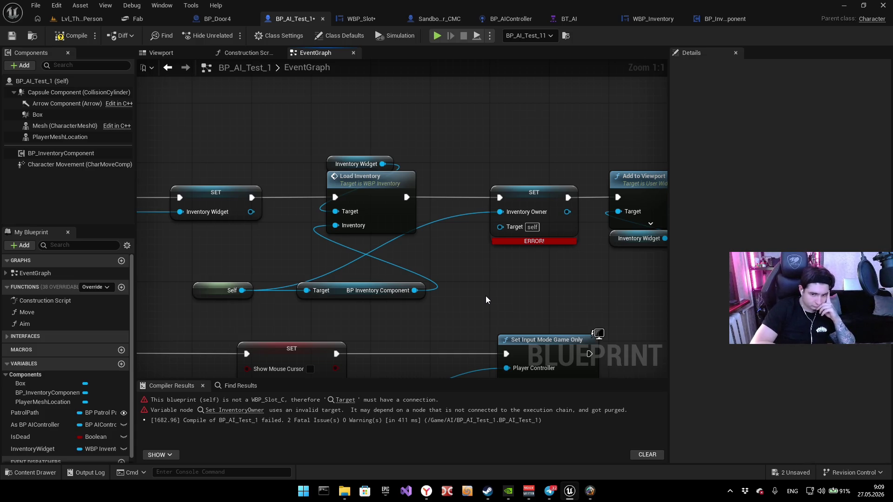
{"action": "left_click_drag", "start_coordinate": [513, 188], "coordinate": [558, 193]}
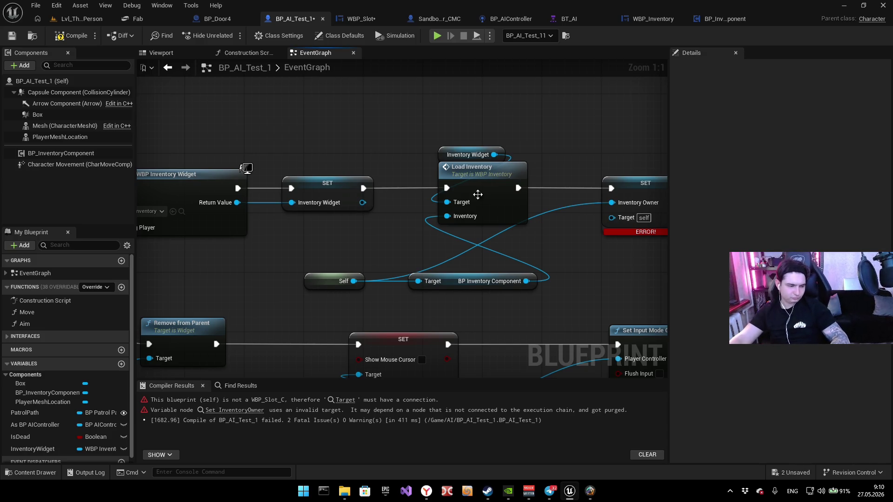
{"action": "left_click_drag", "start_coordinate": [532, 203], "coordinate": [435, 191]}
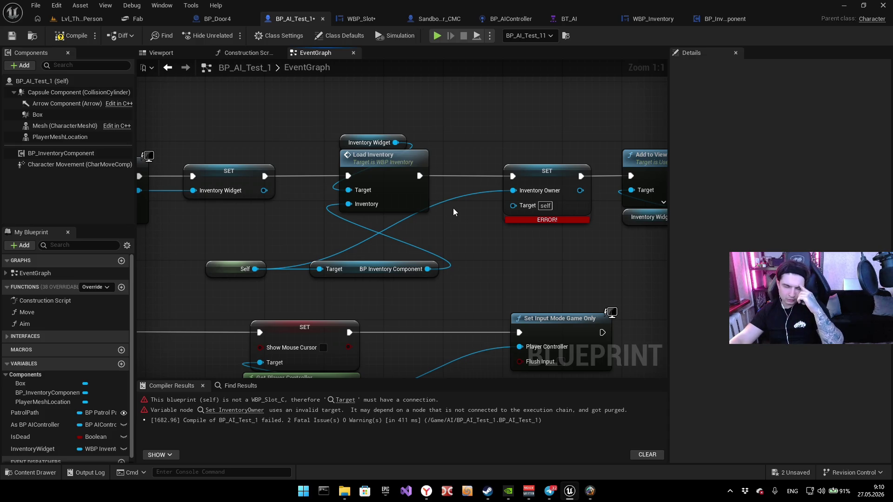
{"action": "scroll", "coordinate": [454, 213], "scroll_direction": "down", "scroll_amount": 3}
{"action": "left_click_drag", "start_coordinate": [464, 197], "coordinate": [505, 187]}
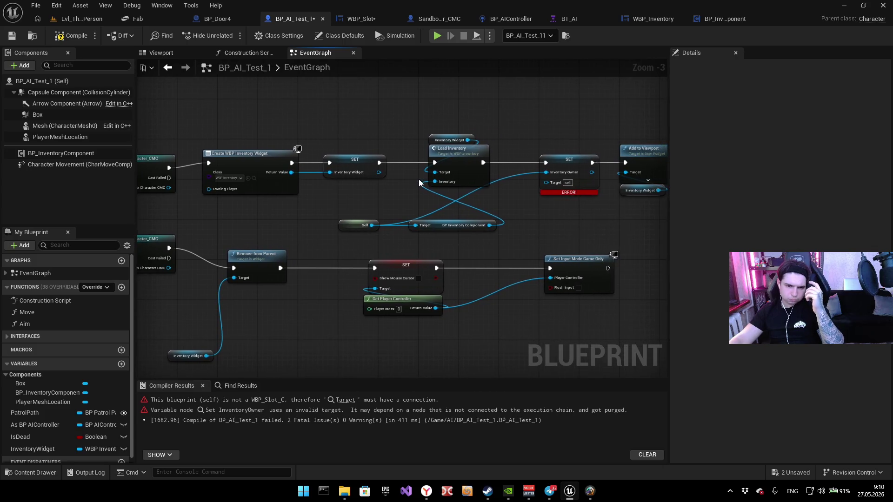
{"action": "scroll", "coordinate": [418, 180], "scroll_direction": "up", "scroll_amount": 2}
{"action": "mouse_move", "coordinate": [398, 327]}
{"action": "left_mouse_down"}
{"action": "mouse_move", "coordinate": [549, 169]}
{"action": "mouse_move", "coordinate": [539, 220]}
{"action": "left_mouse_up"}
{"action": "left_click", "coordinate": [514, 191]}
{"action": "left_click_drag", "start_coordinate": [537, 165], "coordinate": [522, 207]}
{"action": "type", "text": "get"}
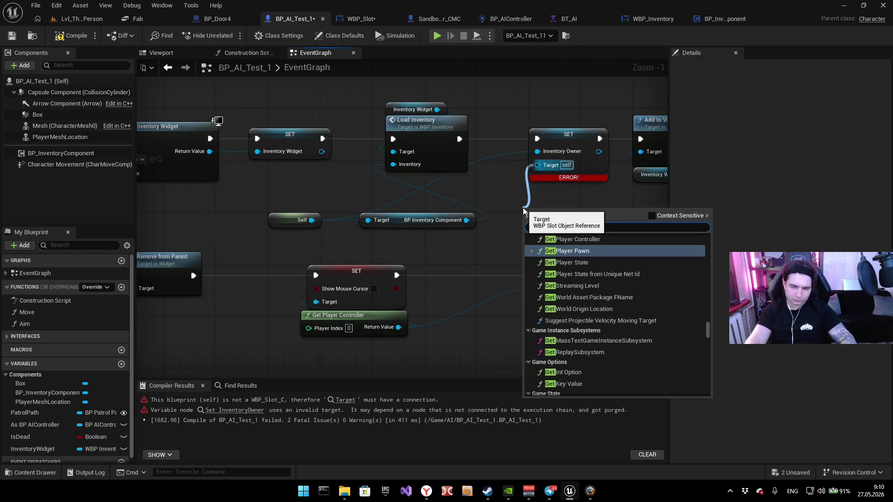
{"action": "key", "text": "Return"}
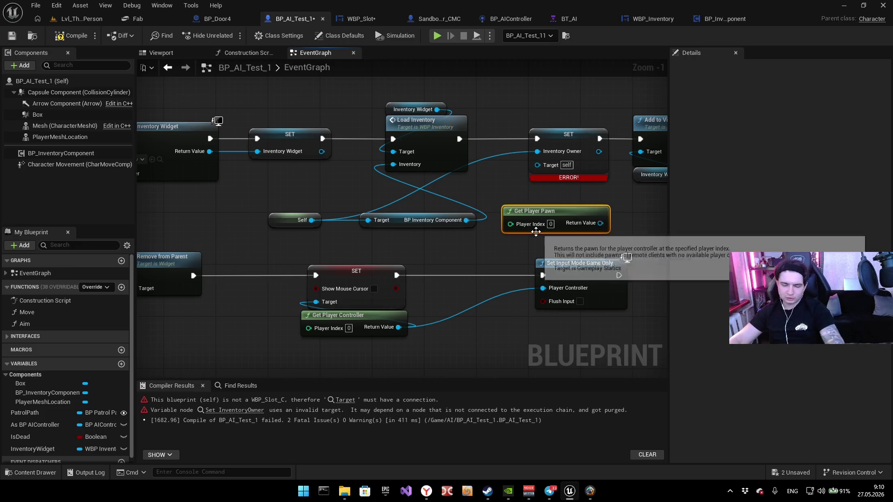
{"action": "key", "text": "Delete"}
{"action": "scroll", "coordinate": [531, 184], "scroll_direction": "up", "scroll_amount": 1}
{"action": "left_click_drag", "start_coordinate": [495, 162], "coordinate": [485, 217]}
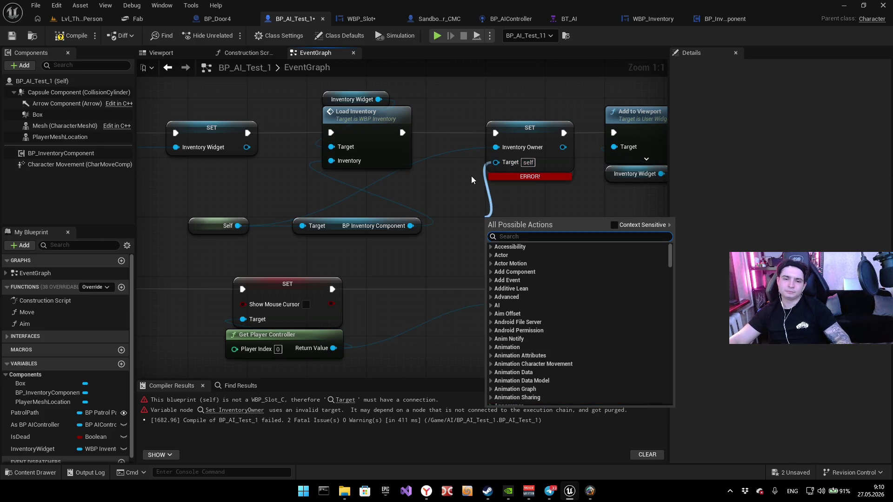
{"action": "type", "text": "wbp"}
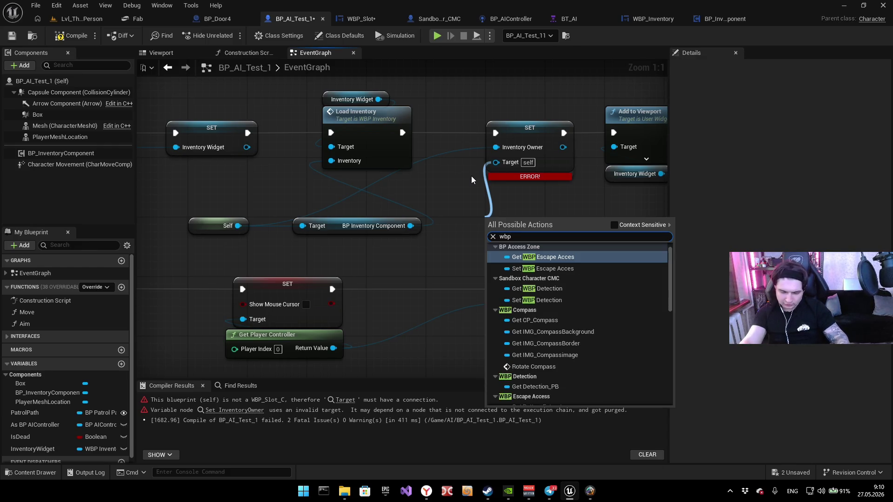
{"action": "type", "text": "_slo"}
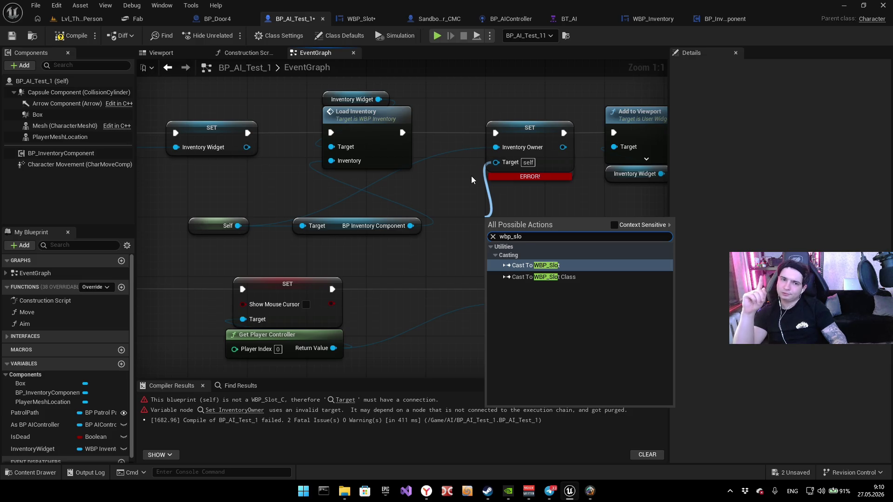
{"action": "left_click", "coordinate": [503, 127]}
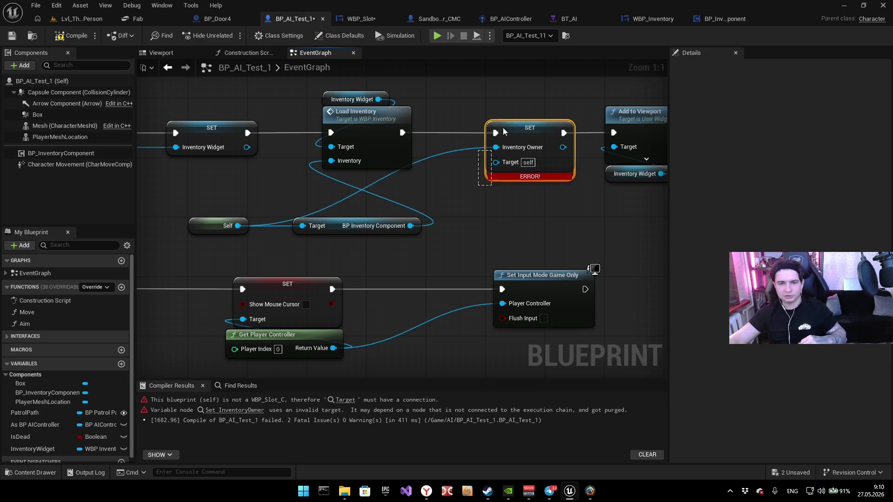
- Delete the failing Inventory Owner setter and copy WBP_Slot's InventoryOwner variable
{"action": "key", "text": "Delete"}
{"action": "left_click", "coordinate": [372, 23]}
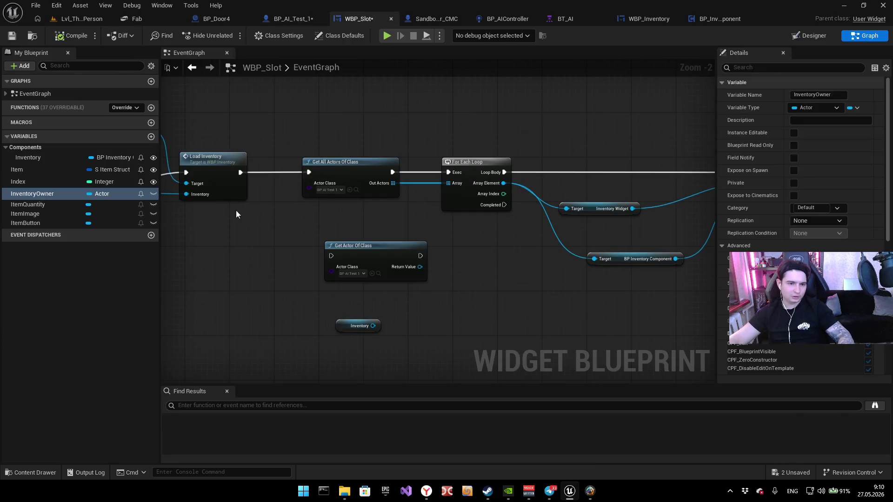
{"action": "right_click", "coordinate": [57, 194]}
{"action": "mouse_move", "coordinate": [82, 227]}
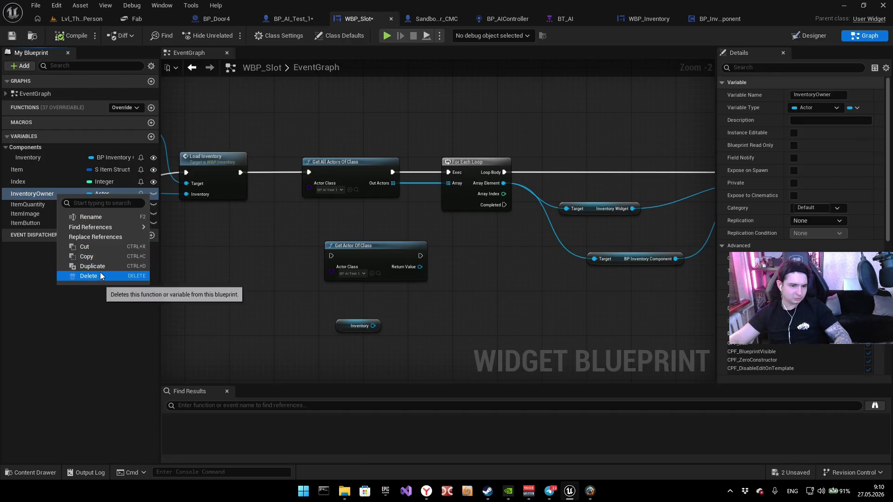
{"action": "left_click", "coordinate": [47, 195]}
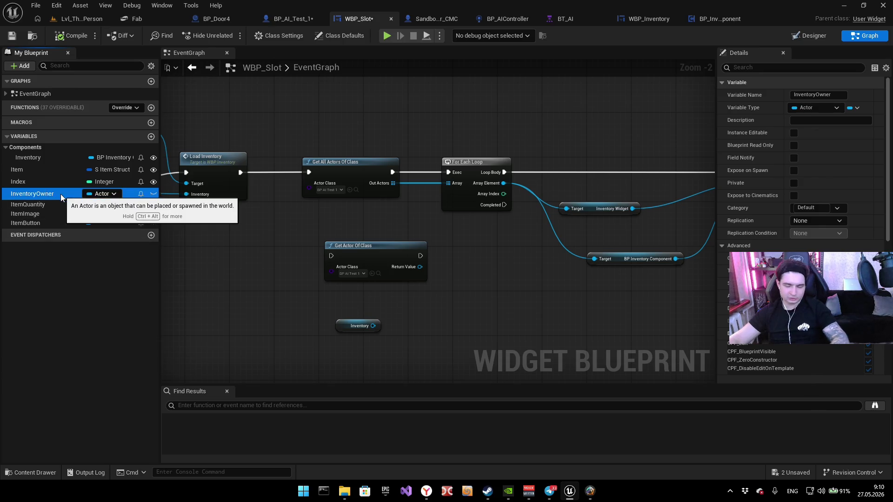
{"action": "left_click", "coordinate": [74, 292]}
{"action": "left_click", "coordinate": [48, 192]}
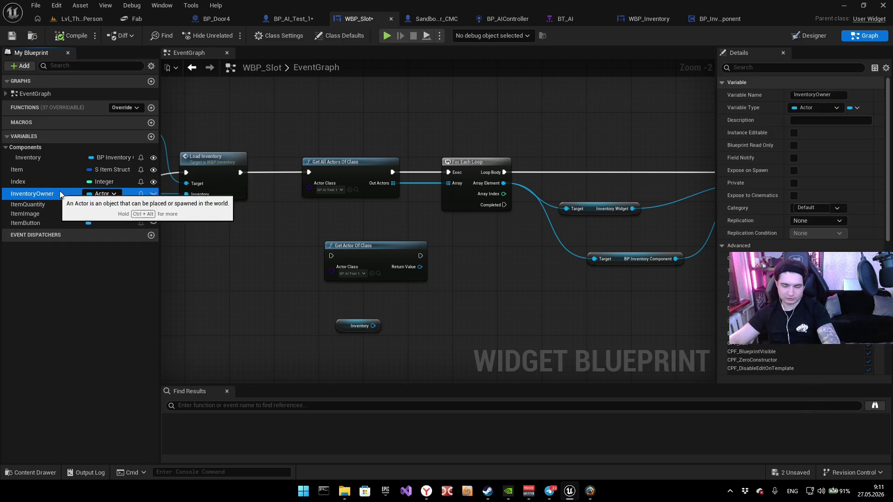
{"action": "left_click", "coordinate": [292, 19]}
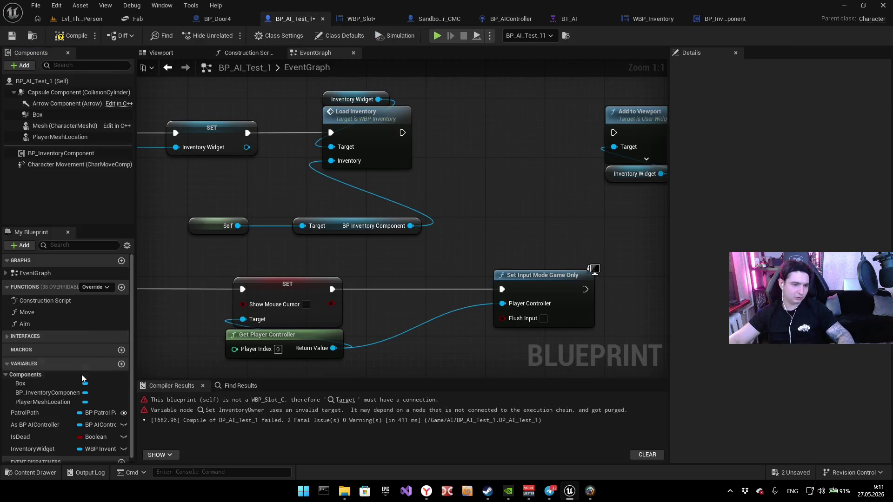
- Paste InventoryOwner into BP_AI_Test_1's variables and delete the leftover NewVar
{"action": "left_click", "coordinate": [122, 364]}
{"action": "key", "text": "ctrl+v"}
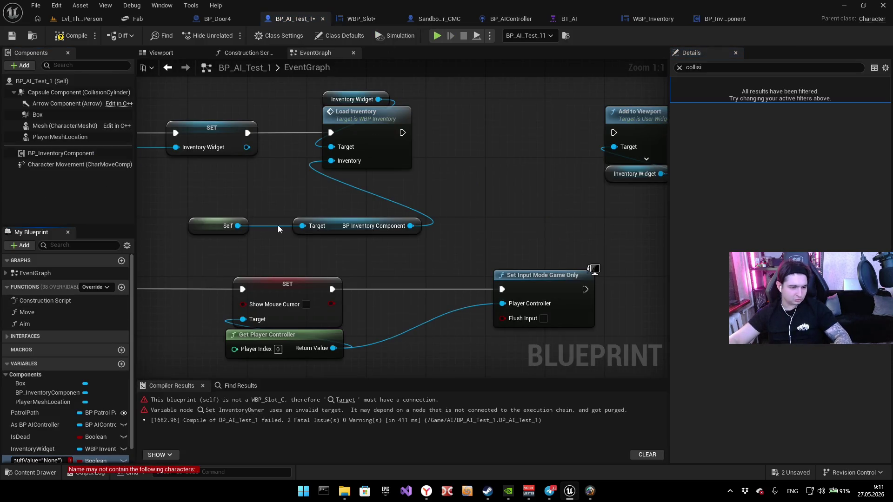
{"action": "key", "text": "Escape"}
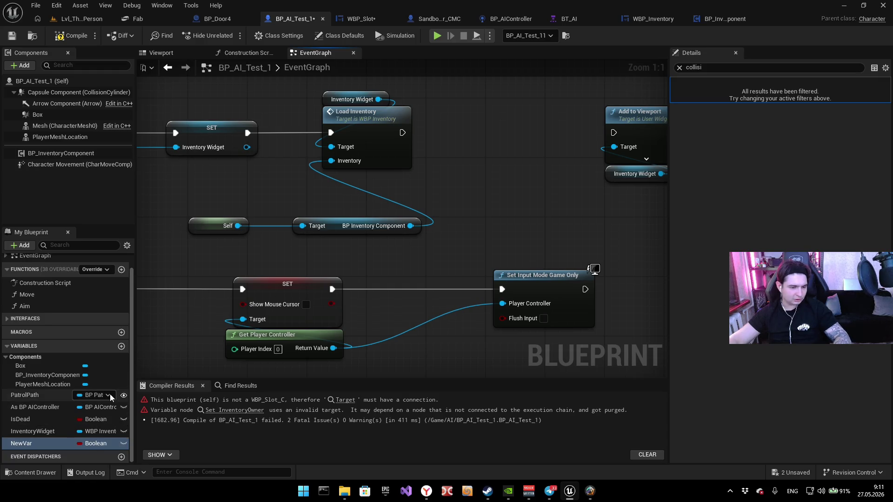
{"action": "left_click", "coordinate": [54, 445]}
{"action": "key", "text": "Delete"}
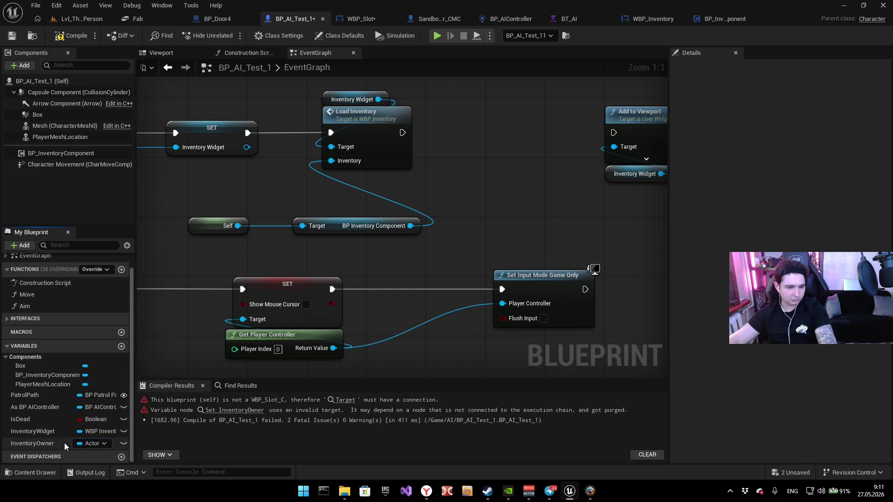
- Add a SET InventoryOwner node after Load Inventory, feed it Self, and compile
{"action": "mouse_move", "coordinate": [43, 444]}
{"action": "left_mouse_down"}
{"action": "mouse_move", "coordinate": [459, 172]}
{"action": "mouse_move", "coordinate": [493, 140]}
{"action": "left_mouse_up"}
{"action": "left_click", "coordinate": [480, 177]}
{"action": "left_click_drag", "start_coordinate": [403, 132], "coordinate": [480, 140]}
{"action": "left_click_drag", "start_coordinate": [411, 225], "coordinate": [488, 157]}
{"action": "left_click", "coordinate": [451, 253]}
{"action": "mouse_move", "coordinate": [238, 226]}
{"action": "left_mouse_down"}
{"action": "mouse_move", "coordinate": [505, 158]}
{"action": "mouse_move", "coordinate": [509, 128]}
{"action": "mouse_move", "coordinate": [615, 135]}
{"action": "left_mouse_up"}
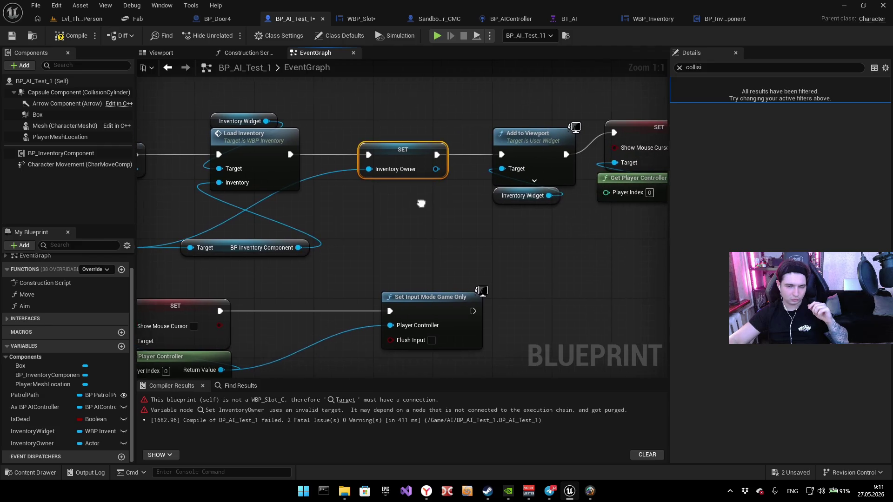
{"action": "left_click", "coordinate": [72, 35]}
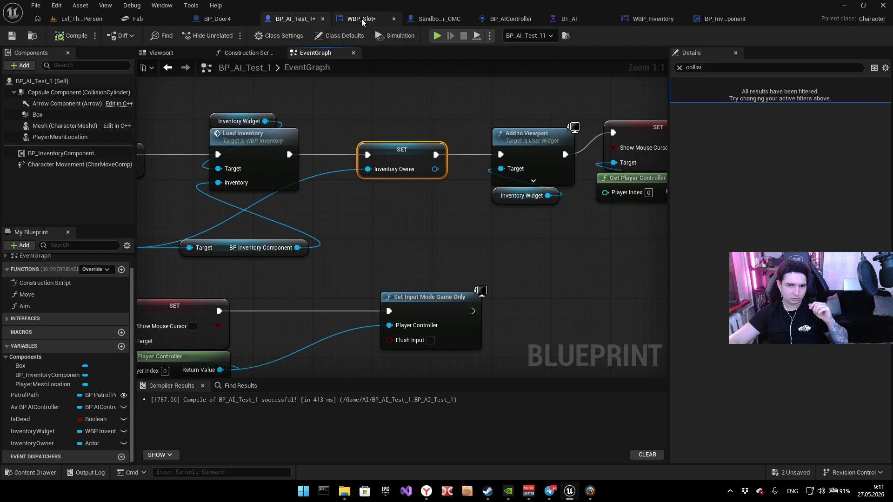
- Add a Get InventoryOwner node to WBP_Slot's event graph
{"action": "left_click", "coordinate": [361, 19]}
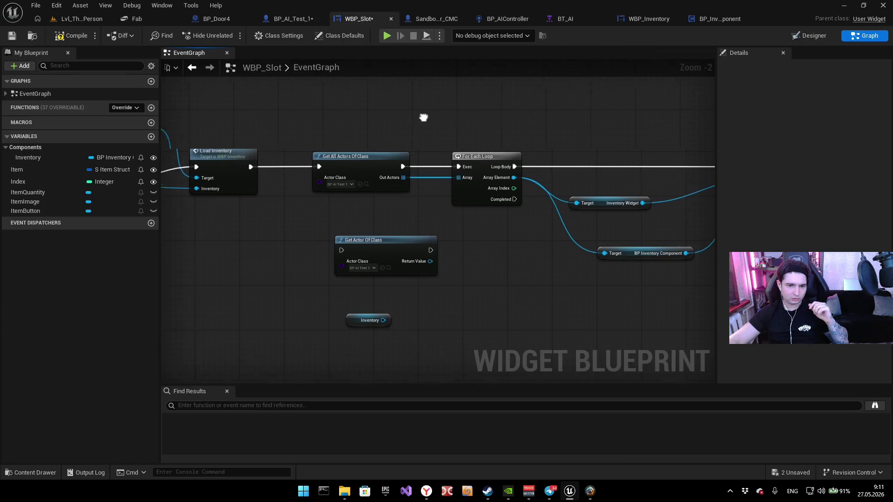
{"action": "right_click", "coordinate": [448, 115]}
{"action": "left_click", "coordinate": [292, 19]}
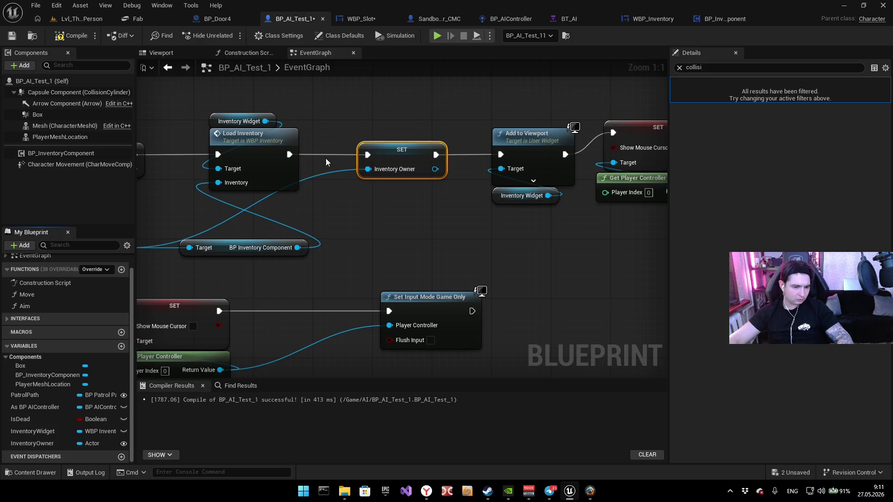
{"action": "left_click", "coordinate": [384, 21]}
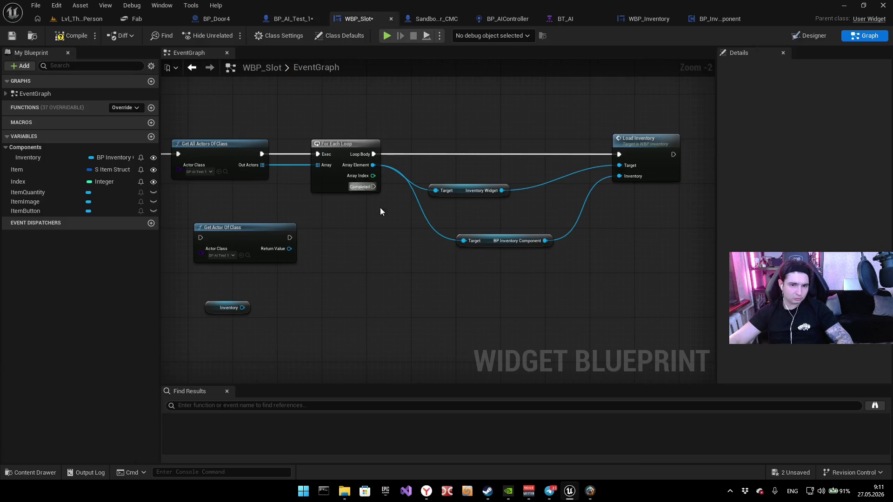
{"action": "right_click", "coordinate": [417, 94]}
{"action": "type", "text": "invetory"}
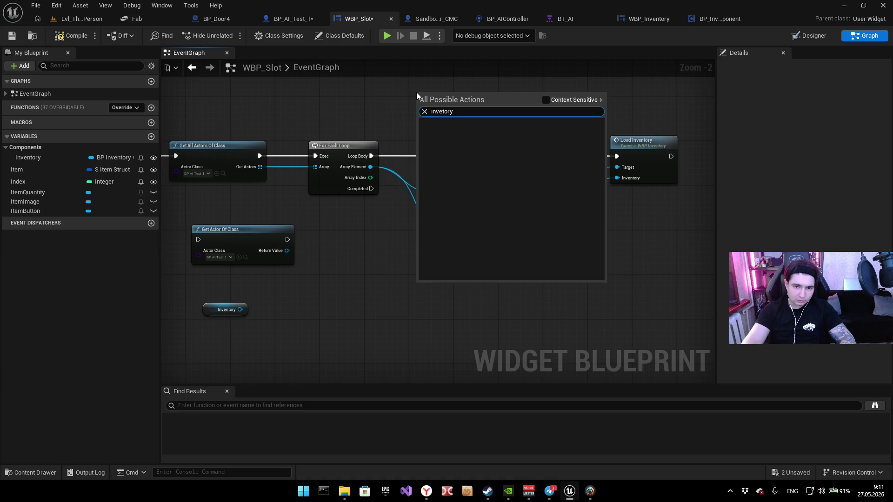
{"action": "key", "text": "BackSpace"}
{"action": "key", "text": "BackSpace"}
{"action": "key", "text": "BackSpace"}
{"action": "key", "text": "BackSpace"}
{"action": "type", "text": "ntory o"}
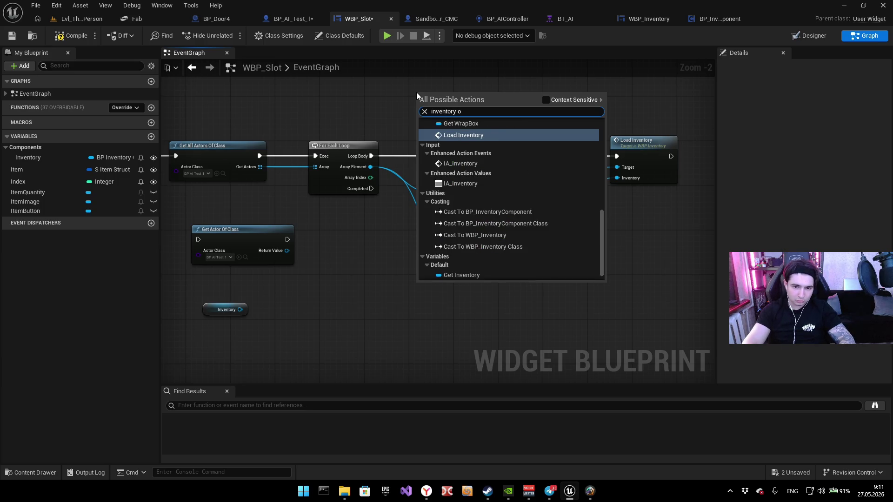
{"action": "type", "text": "wner"}
{"action": "key", "text": "Return"}
- Wire the loop's Array Element into Inventory Owner's Target, unhooking the widget and component getters
{"action": "mouse_move", "coordinate": [466, 135]}
{"action": "left_mouse_down"}
{"action": "mouse_move", "coordinate": [483, 136]}
{"action": "mouse_move", "coordinate": [485, 161]}
{"action": "mouse_move", "coordinate": [495, 165]}
{"action": "left_mouse_up"}
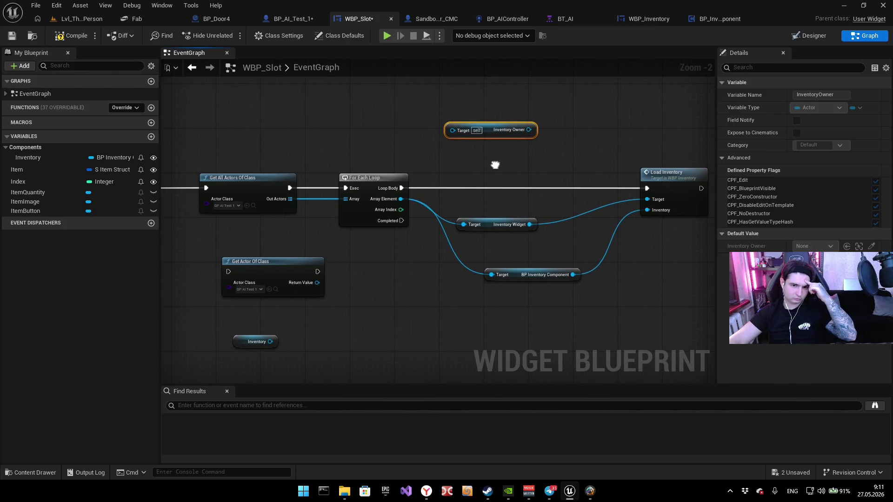
{"action": "mouse_move", "coordinate": [487, 134]}
{"action": "left_mouse_down"}
{"action": "mouse_move", "coordinate": [478, 214]}
{"action": "mouse_move", "coordinate": [419, 291]}
{"action": "mouse_move", "coordinate": [401, 199]}
{"action": "left_mouse_up"}
{"action": "left_click_drag", "start_coordinate": [492, 205], "coordinate": [434, 206]}
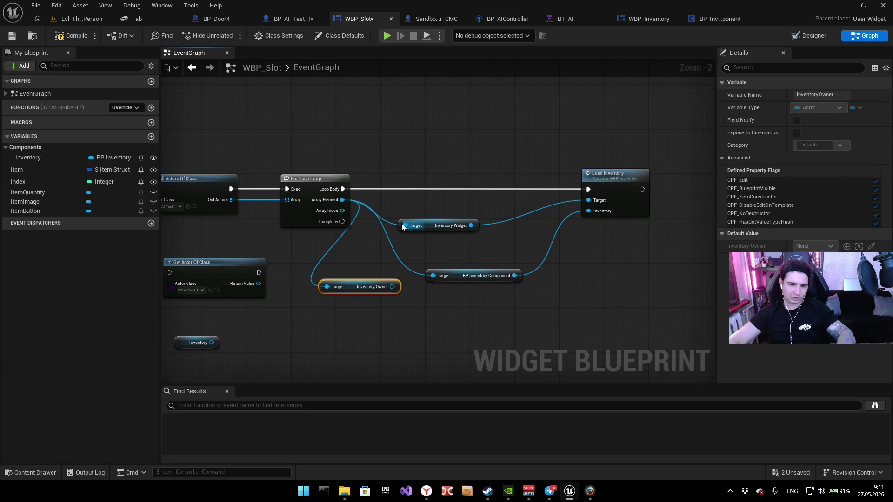
{"action": "left_click", "coordinate": [379, 220], "text": "alt"}
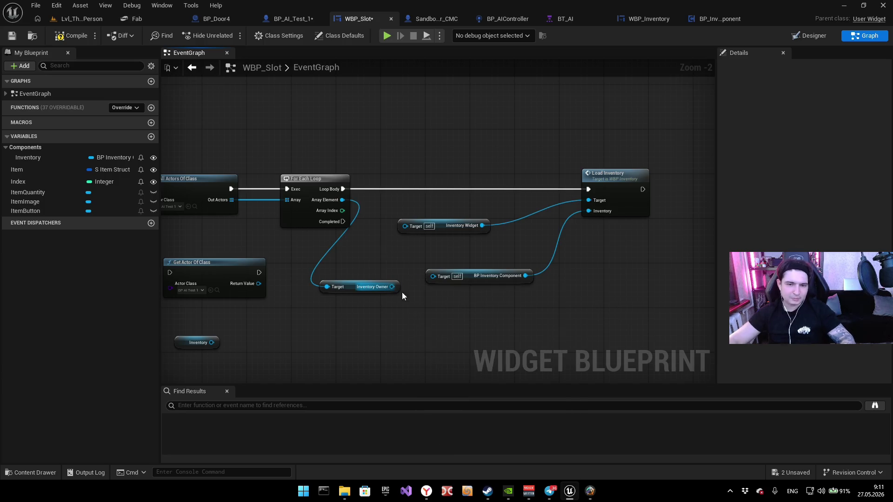
{"action": "scroll", "coordinate": [408, 282], "scroll_direction": "up", "scroll_amount": 2}
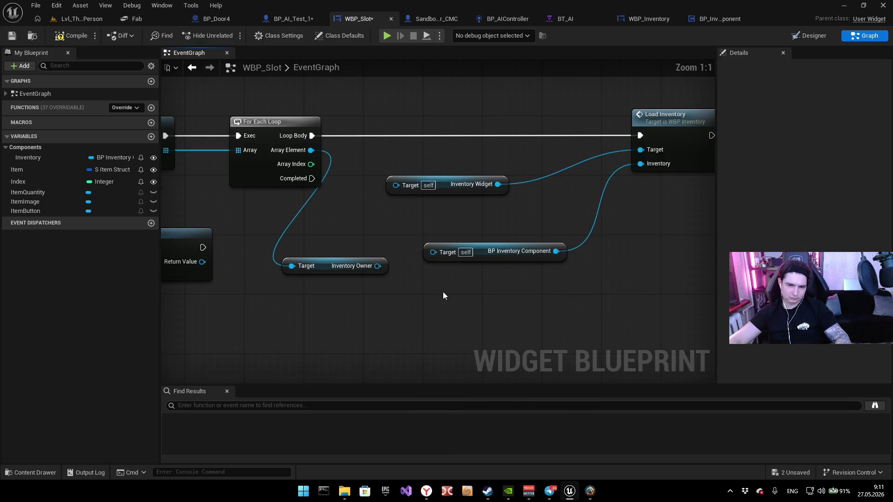
{"action": "left_click_drag", "start_coordinate": [443, 296], "coordinate": [414, 292]}
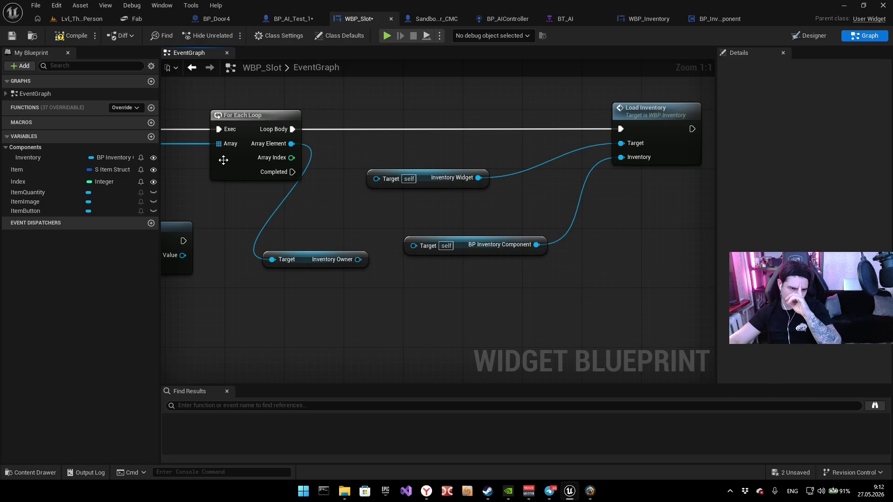
{"action": "mouse_move", "coordinate": [313, 139]}
{"action": "left_mouse_down"}
{"action": "mouse_move", "coordinate": [365, 158]}
{"action": "mouse_move", "coordinate": [565, 111]}
{"action": "mouse_move", "coordinate": [589, 189]}
{"action": "left_mouse_up"}
{"action": "left_click_drag", "start_coordinate": [541, 255], "coordinate": [346, 225]}
- Try adding Inventory Widget getters from Inventory Owner, then delete both new nodes
{"action": "left_click_drag", "start_coordinate": [408, 262], "coordinate": [481, 297]}
{"action": "type", "text": "inventory win"}
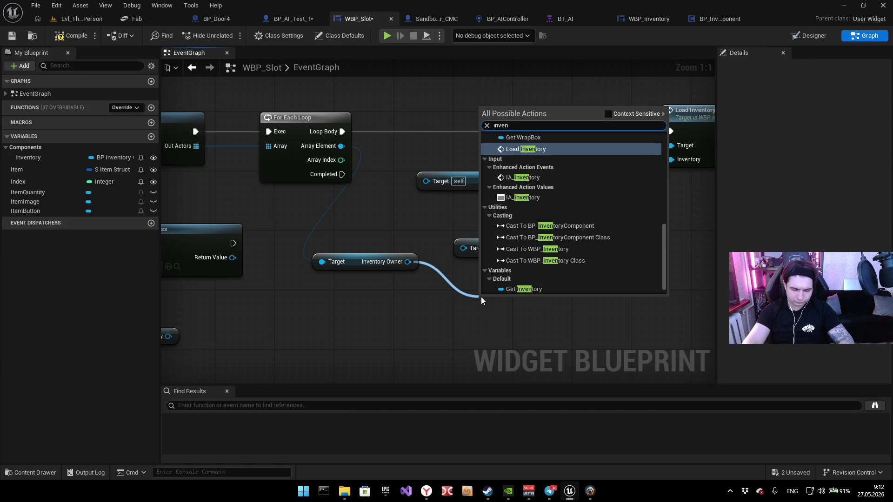
{"action": "key", "text": "BackSpace"}
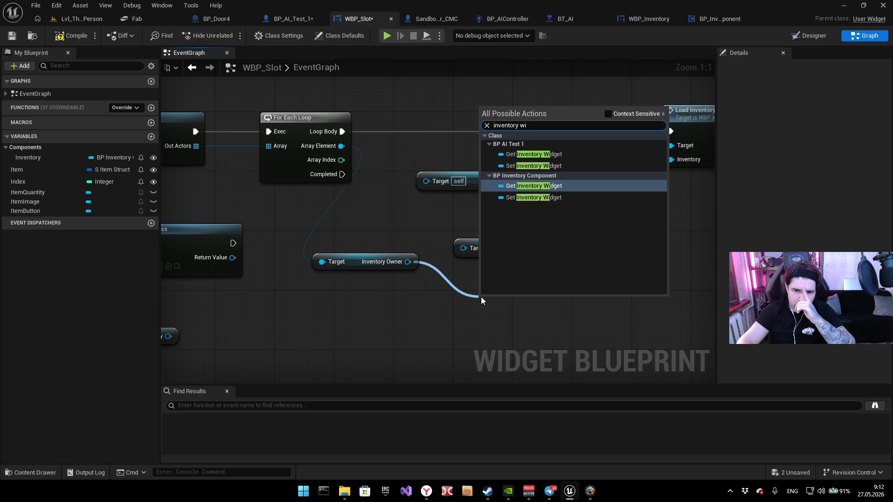
{"action": "key", "text": "Up"}
{"action": "key", "text": "Up"}
{"action": "key", "text": "Up"}
{"action": "key", "text": "Return"}
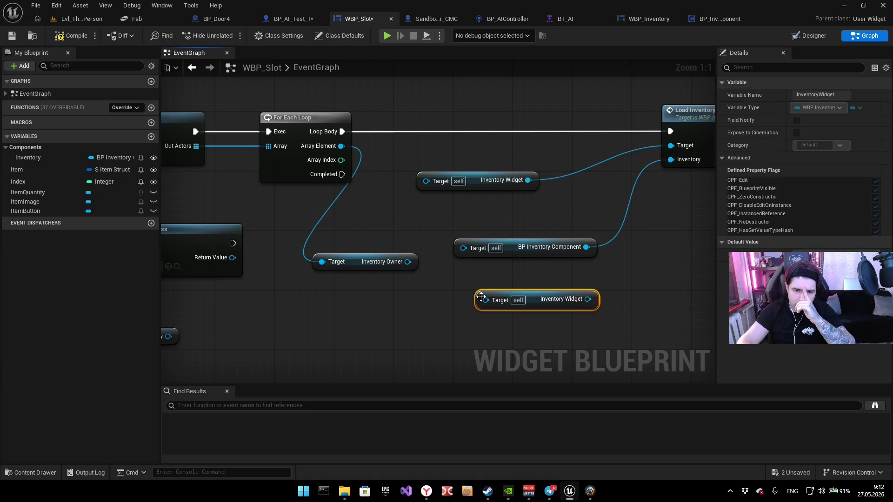
{"action": "left_click_drag", "start_coordinate": [407, 261], "coordinate": [434, 326]}
{"action": "type", "text": "inventory wi"}
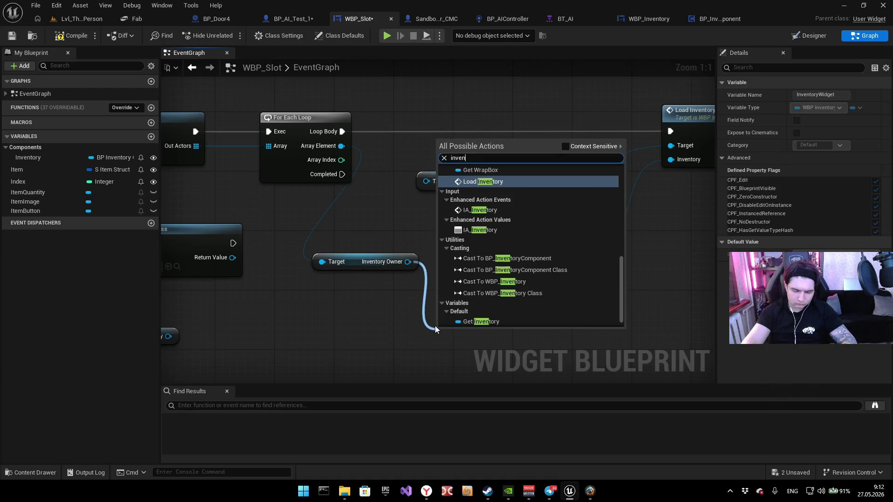
{"action": "type", "text": "d"}
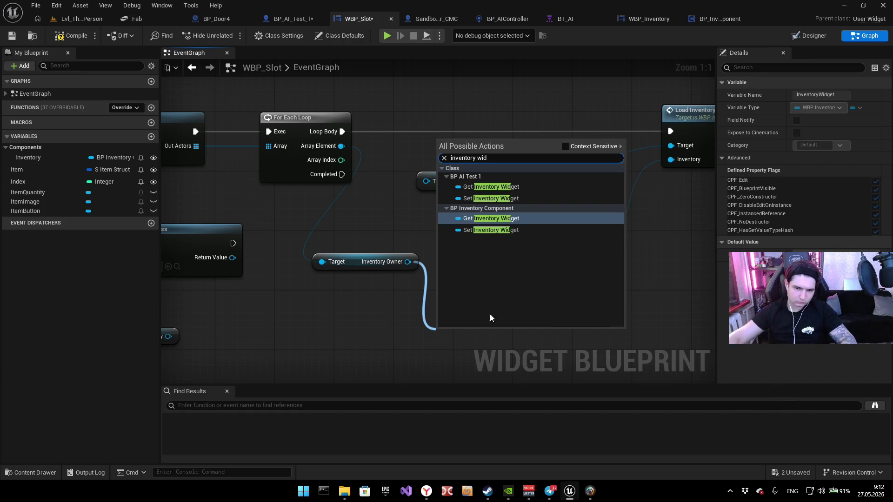
{"action": "left_click", "coordinate": [486, 217]}
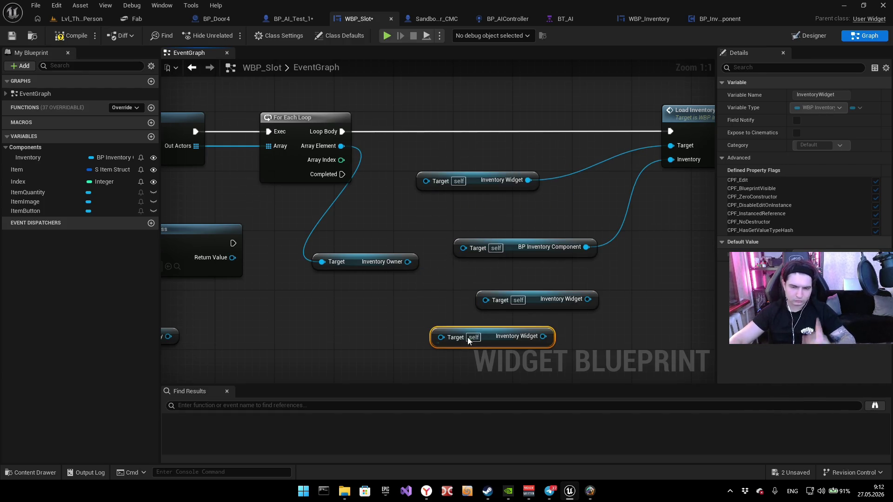
{"action": "left_click", "coordinate": [511, 300], "text": "ctrl"}
{"action": "key", "text": "Delete"}
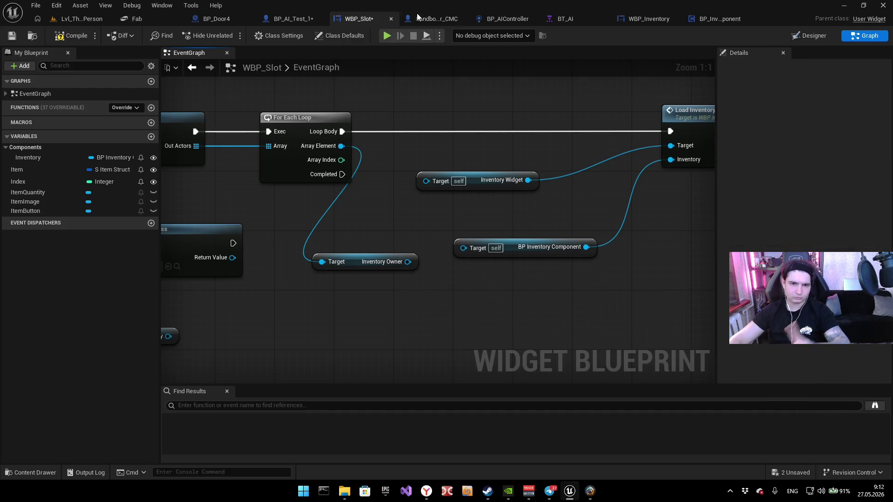
- Change BP_AI_Test_1's InventoryOwner variable to a BP Inventory Component object reference
{"action": "left_click", "coordinate": [297, 18]}
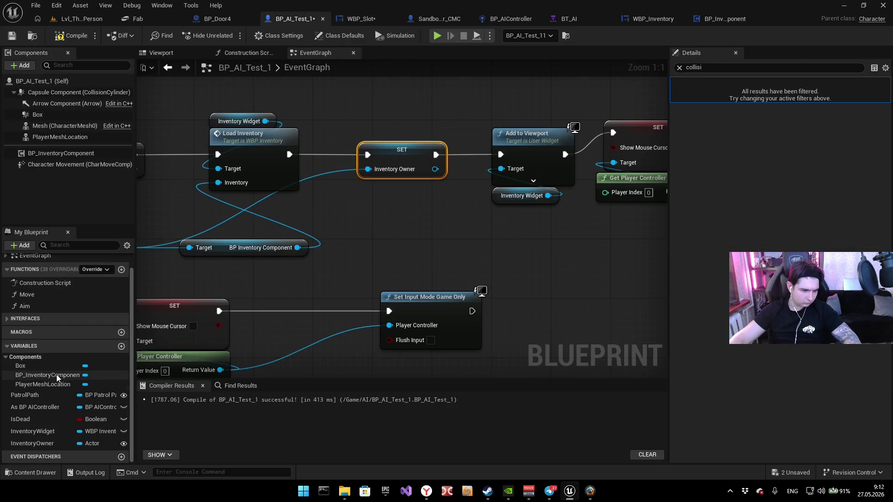
{"action": "left_click", "coordinate": [52, 445]}
{"action": "left_click", "coordinate": [93, 443]}
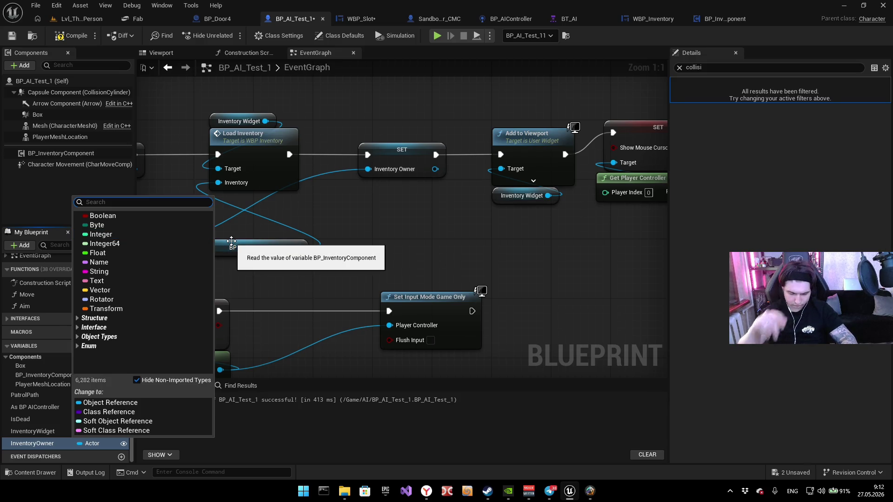
{"action": "type", "text": "inven"}
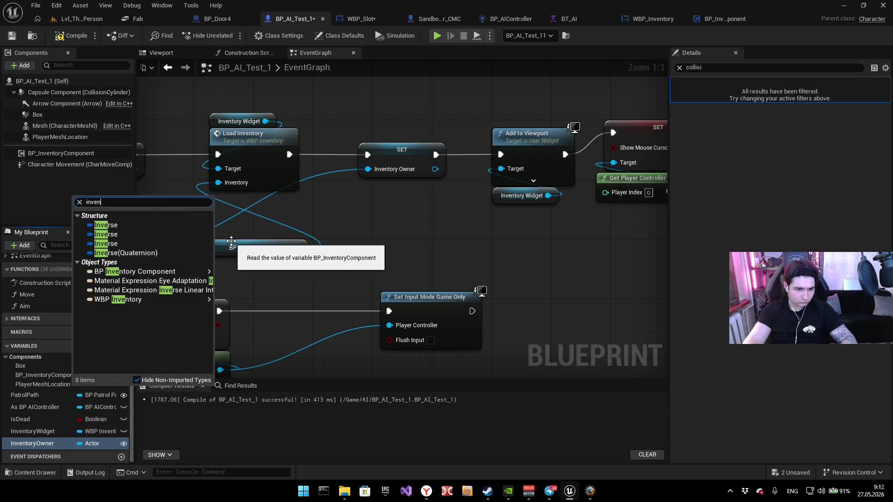
{"action": "type", "text": "t"}
{"action": "mouse_move", "coordinate": [200, 225]}
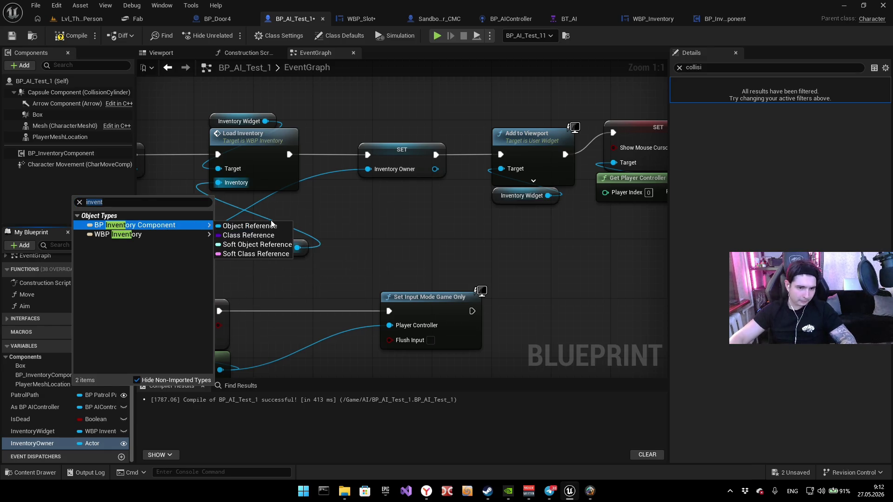
{"action": "left_click", "coordinate": [272, 225]}
{"action": "key", "text": "Return"}
- Connect BP Inventory Component into SET Inventory Owner, then compile and save BP_AI_Test_1
{"action": "mouse_move", "coordinate": [361, 225]}
{"action": "left_mouse_down"}
{"action": "mouse_move", "coordinate": [435, 206]}
{"action": "mouse_move", "coordinate": [435, 194]}
{"action": "left_mouse_up"}
{"action": "left_click_drag", "start_coordinate": [407, 250], "coordinate": [479, 171]}
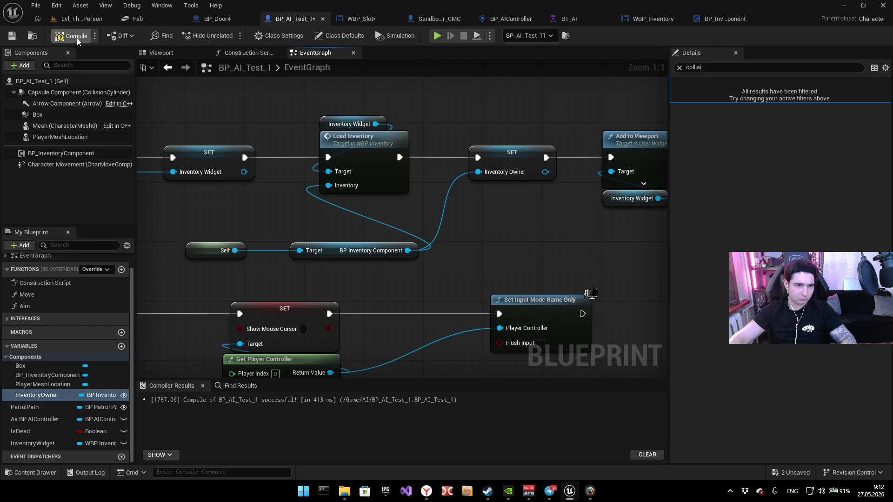
{"action": "left_click", "coordinate": [71, 35]}
{"action": "left_click", "coordinate": [12, 35]}
{"action": "left_click", "coordinate": [359, 19]}
{"action": "mouse_move", "coordinate": [440, 144]}
{"action": "left_mouse_down"}
{"action": "mouse_move", "coordinate": [482, 203]}
{"action": "mouse_move", "coordinate": [436, 216]}
{"action": "mouse_move", "coordinate": [417, 324]}
{"action": "mouse_move", "coordinate": [464, 254]}
{"action": "left_mouse_up"}
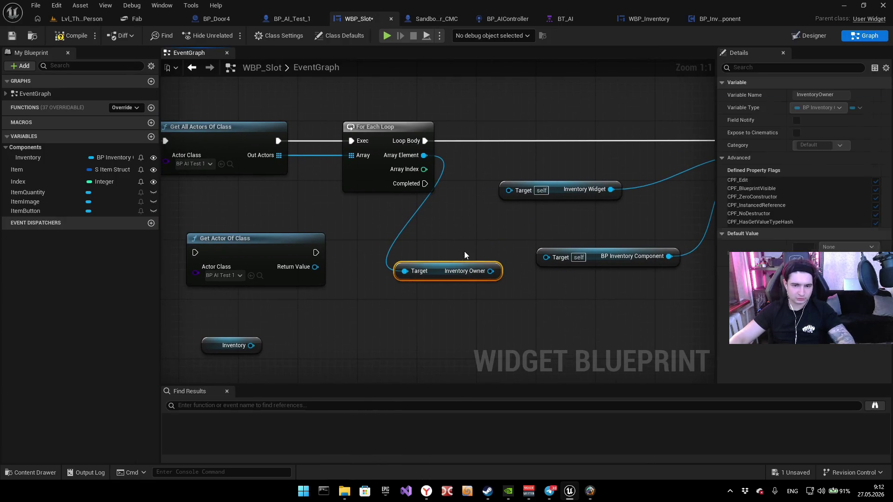
- Replace the old getter with a Get Inventory Owner node pulled from the loop's Array Element
{"action": "left_click_drag", "start_coordinate": [461, 187], "coordinate": [400, 261]}
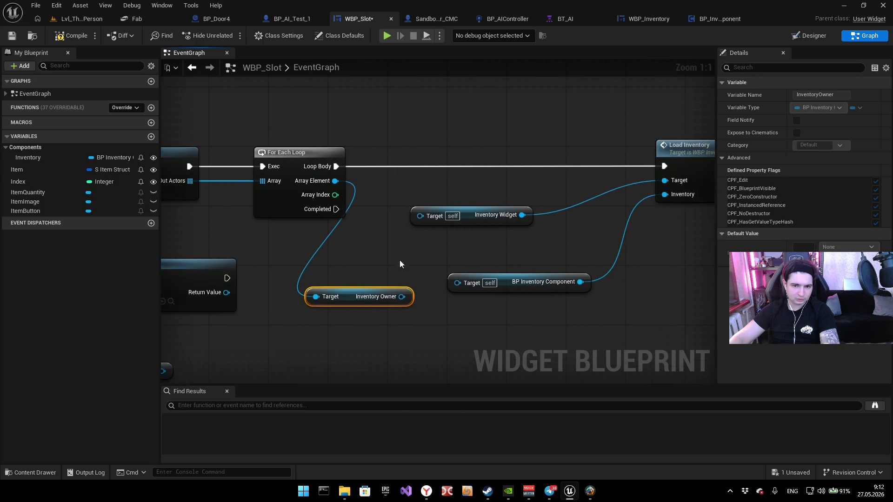
{"action": "key", "text": "Delete"}
{"action": "mouse_move", "coordinate": [335, 181]}
{"action": "left_mouse_down"}
{"action": "mouse_move", "coordinate": [357, 228]}
{"action": "mouse_move", "coordinate": [355, 293]}
{"action": "left_mouse_up"}
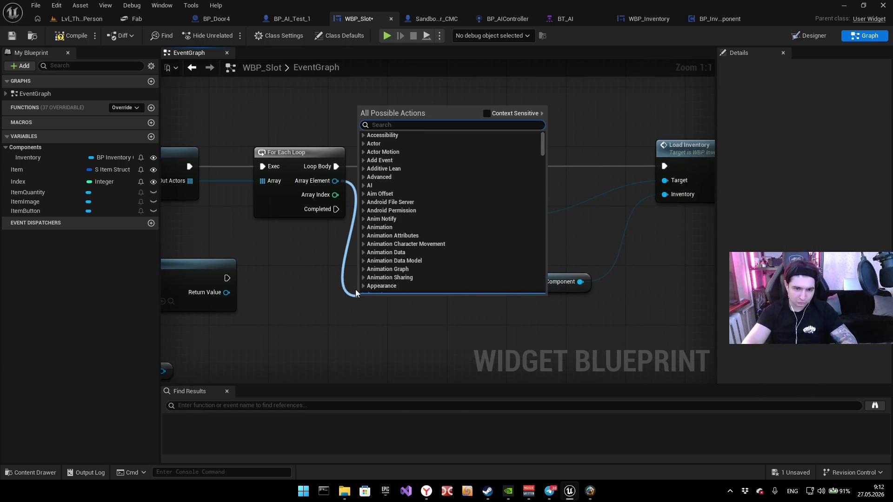
{"action": "type", "text": "inventory owne"}
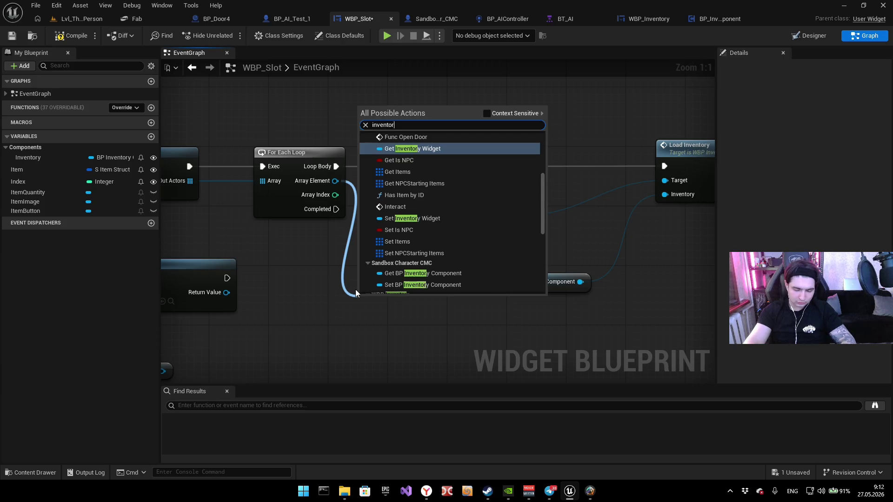
{"action": "key", "text": "Return"}
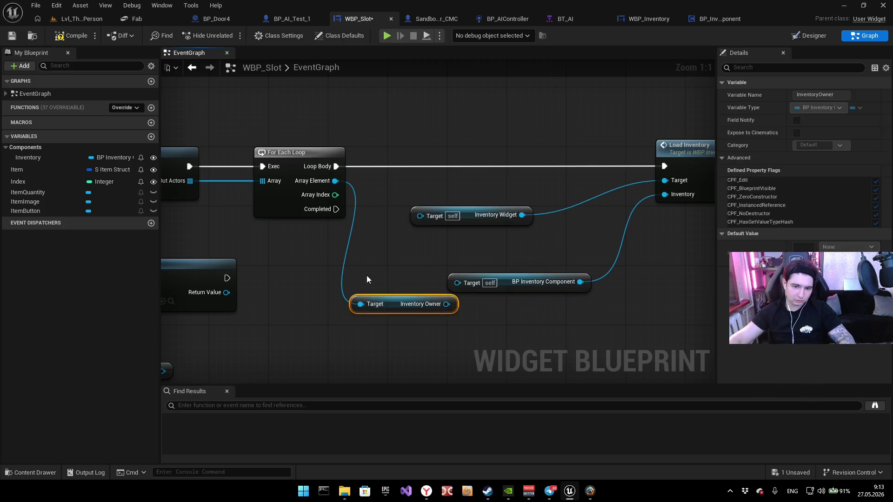
{"action": "left_click_drag", "start_coordinate": [446, 304], "coordinate": [423, 221]}
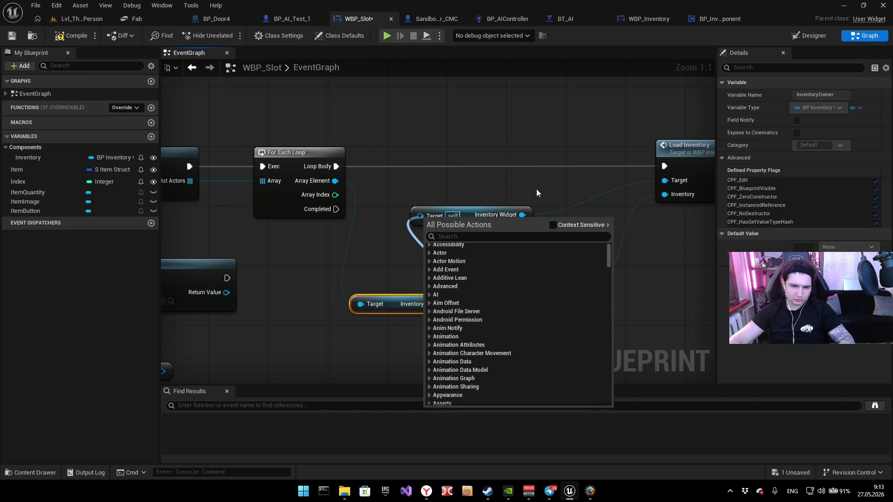
{"action": "left_click", "coordinate": [465, 335]}
{"action": "left_click_drag", "start_coordinate": [423, 303], "coordinate": [308, 302]}
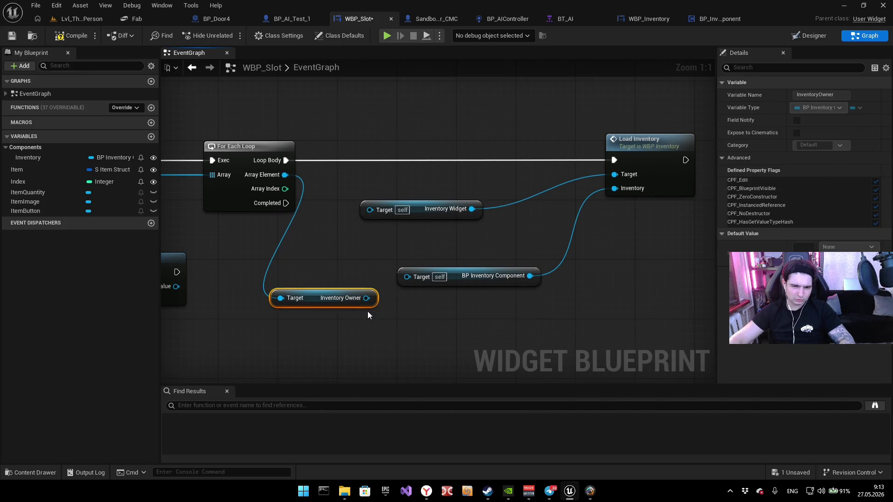
- Add BP AI Test 1's Get Inventory Widget node by searching 'inventory wid'
{"action": "left_click_drag", "start_coordinate": [366, 298], "coordinate": [439, 321]}
{"action": "type", "text": "inventro"}
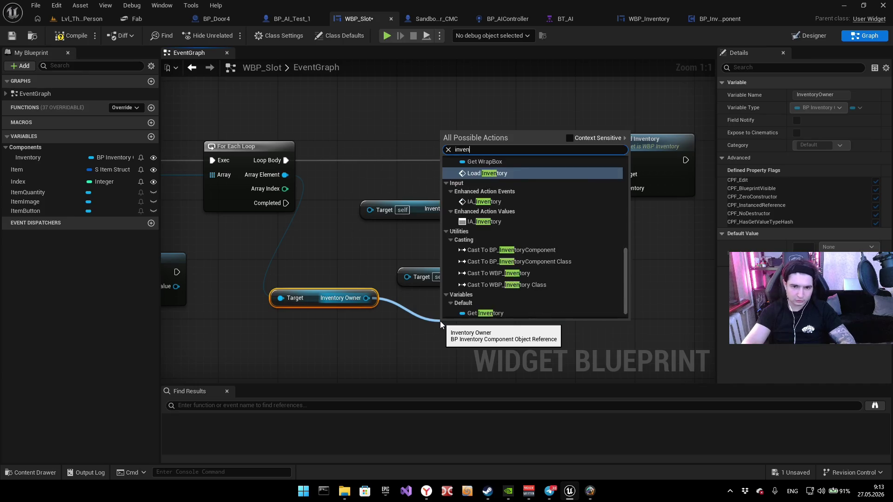
{"action": "key", "text": "BackSpace"}
{"action": "key", "text": "BackSpace"}
{"action": "key", "text": "BackSpace"}
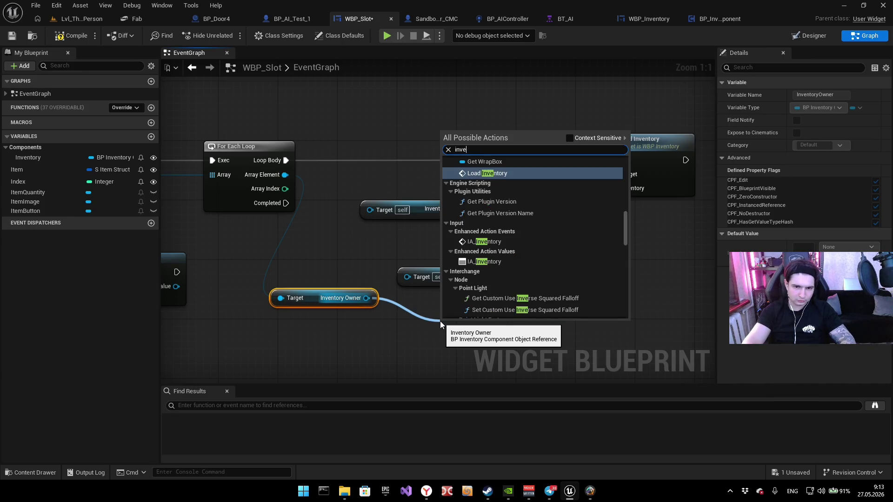
{"action": "type", "text": "nt"}
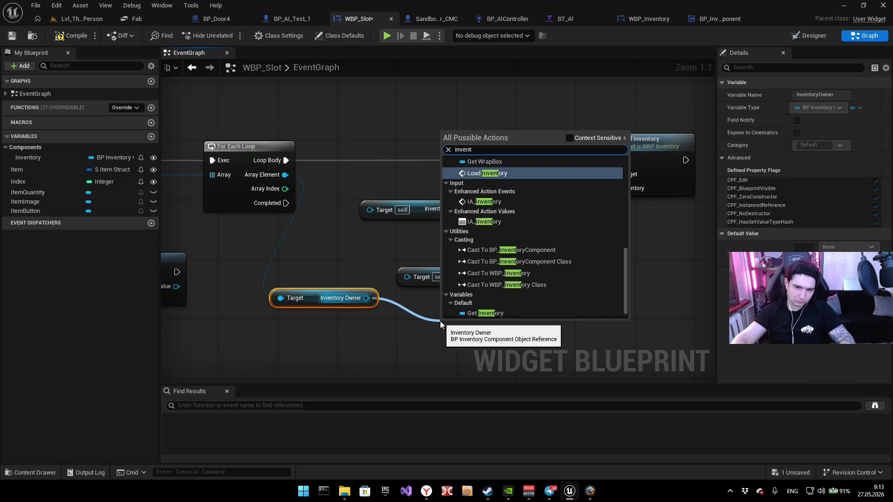
{"action": "left_click", "coordinate": [571, 138]}
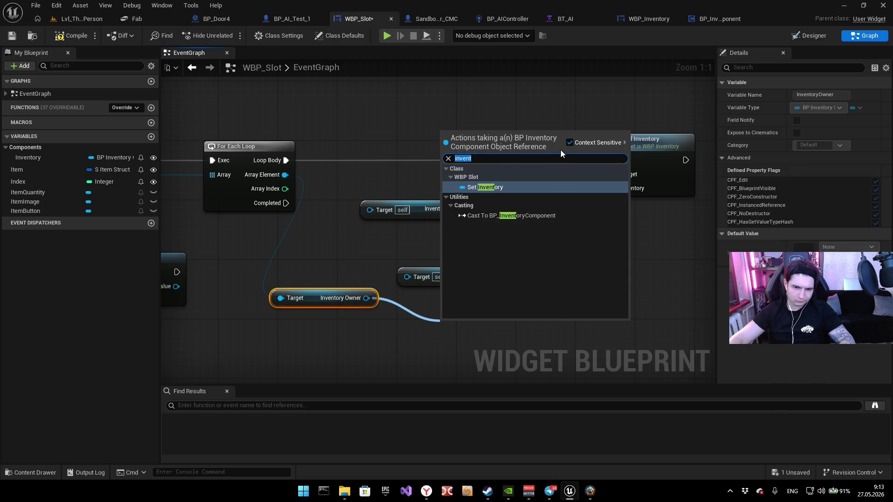
{"action": "left_click", "coordinate": [570, 142]}
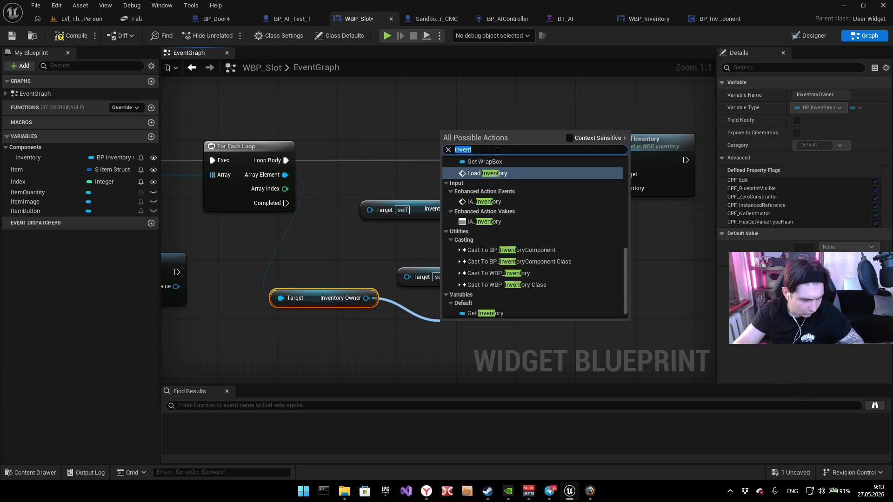
{"action": "type", "text": "inventor"}
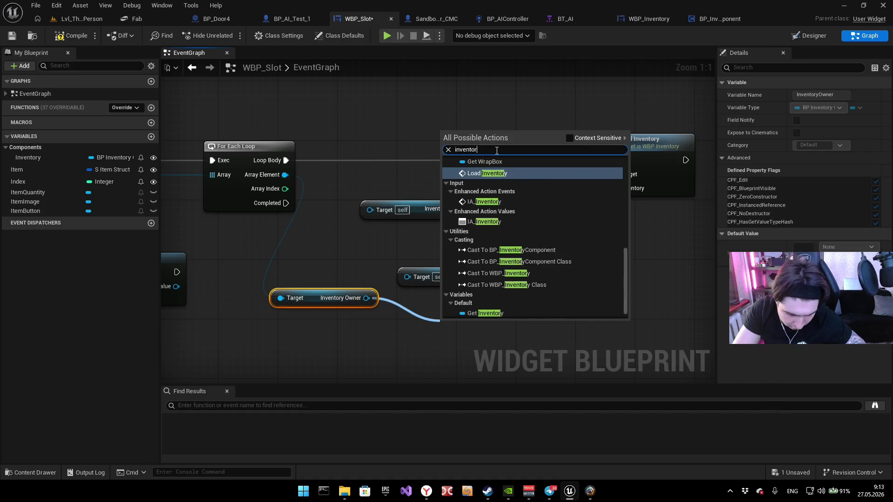
{"action": "type", "text": "y widg"}
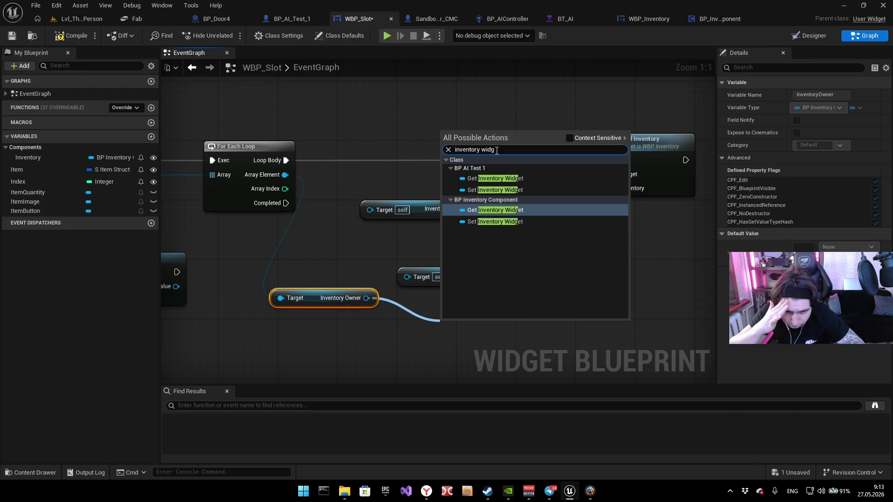
{"action": "key", "text": "Up"}
{"action": "key", "text": "Up"}
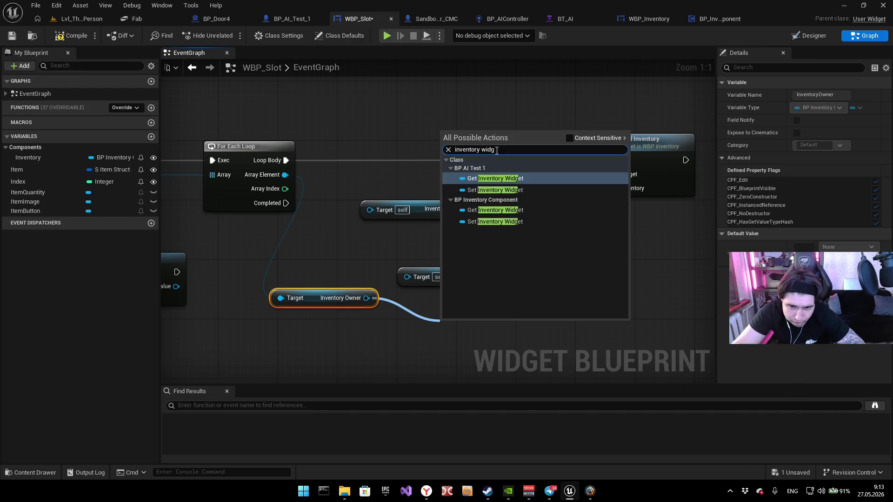
{"action": "key", "text": "Return"}
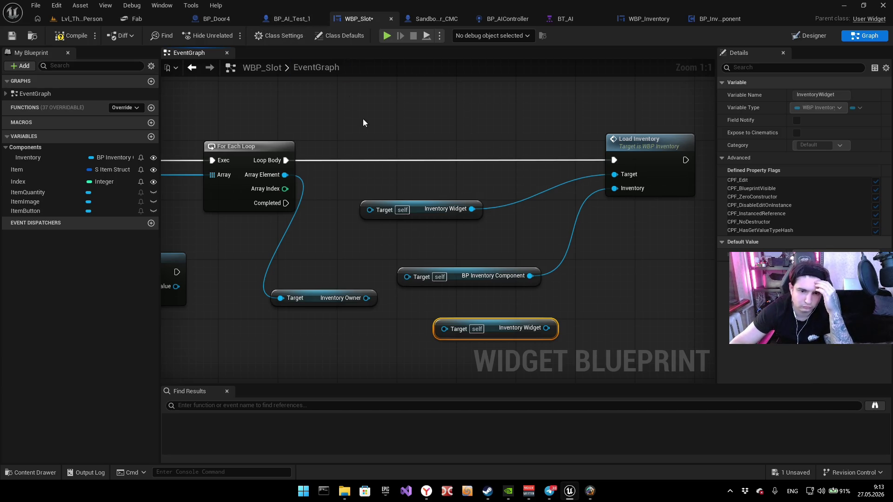
- Wire Inventory Owner into Load Inventory's Inventory and Array Element into Inventory Widget's Target, then compile
{"action": "mouse_move", "coordinate": [358, 298]}
{"action": "left_mouse_down"}
{"action": "mouse_move", "coordinate": [616, 171]}
{"action": "mouse_move", "coordinate": [615, 191]}
{"action": "left_mouse_up"}
{"action": "left_click_drag", "start_coordinate": [615, 241], "coordinate": [621, 277]}
{"action": "left_click", "coordinate": [535, 232]}
{"action": "mouse_move", "coordinate": [519, 227]}
{"action": "left_mouse_down"}
{"action": "mouse_move", "coordinate": [576, 216]}
{"action": "mouse_move", "coordinate": [512, 233]}
{"action": "left_mouse_up"}
{"action": "left_click", "coordinate": [604, 205], "text": "alt"}
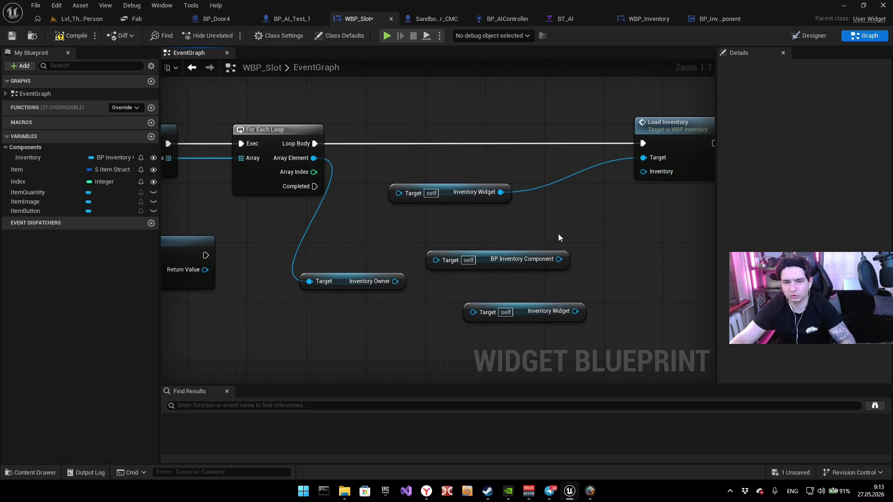
{"action": "left_click_drag", "start_coordinate": [489, 264], "coordinate": [664, 298]}
{"action": "mouse_move", "coordinate": [395, 281]}
{"action": "left_mouse_down"}
{"action": "mouse_move", "coordinate": [645, 180]}
{"action": "mouse_move", "coordinate": [643, 171]}
{"action": "left_mouse_up"}
{"action": "mouse_move", "coordinate": [398, 193]}
{"action": "left_mouse_down"}
{"action": "mouse_move", "coordinate": [306, 175]}
{"action": "mouse_move", "coordinate": [314, 158]}
{"action": "left_mouse_up"}
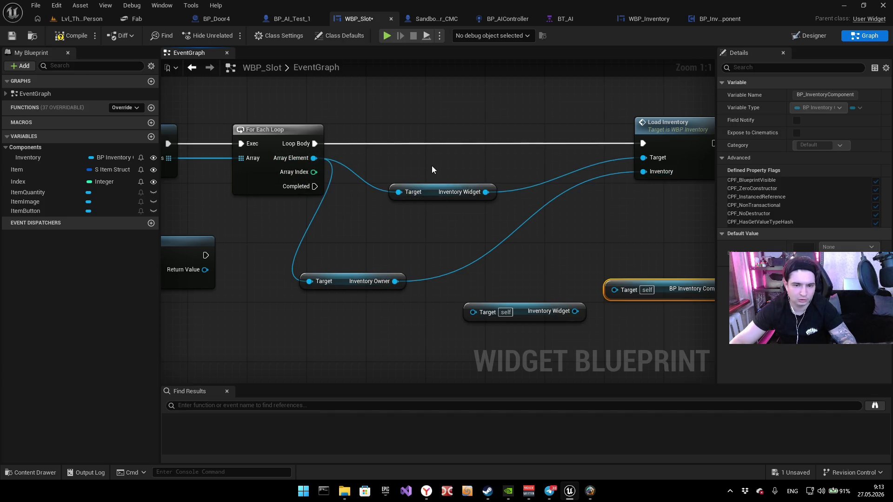
{"action": "left_click", "coordinate": [84, 33]}
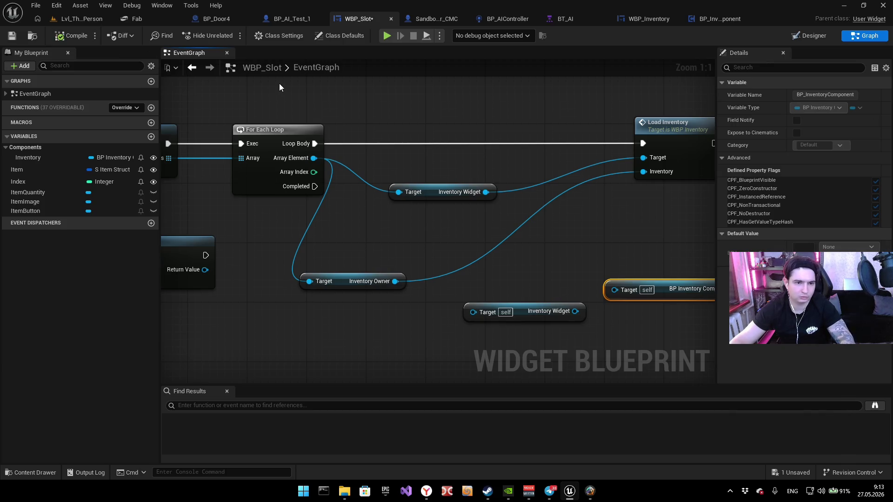
- Play-test the level, open the inventory grid with I, stop the session, then return to WBP_Slot
{"action": "left_click", "coordinate": [384, 36]}
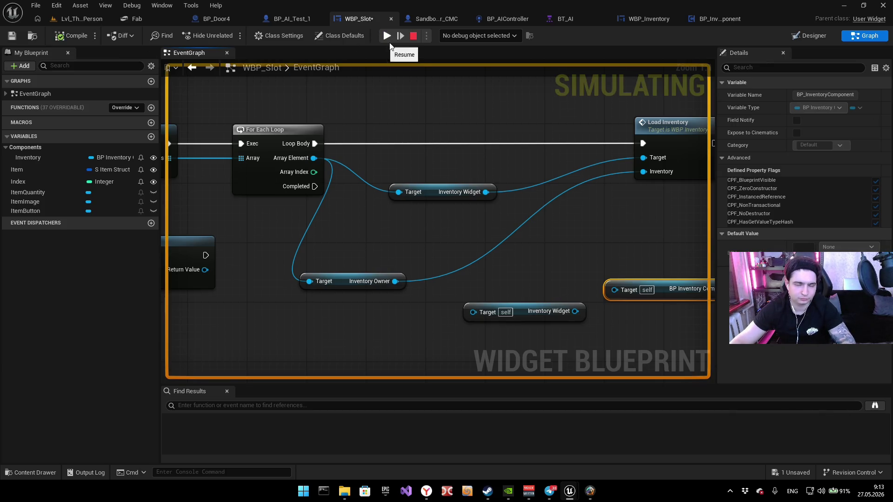
{"action": "left_click", "coordinate": [413, 36]}
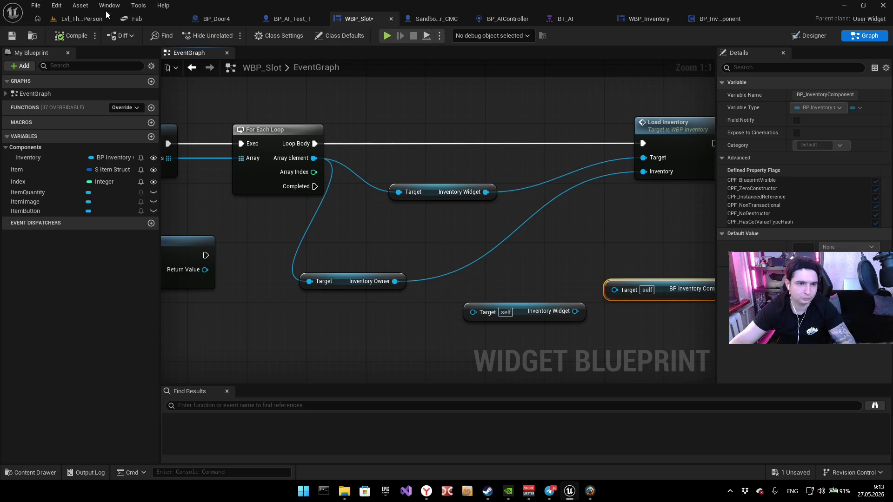
{"action": "left_click", "coordinate": [100, 19]}
{"action": "left_click", "coordinate": [231, 36]}
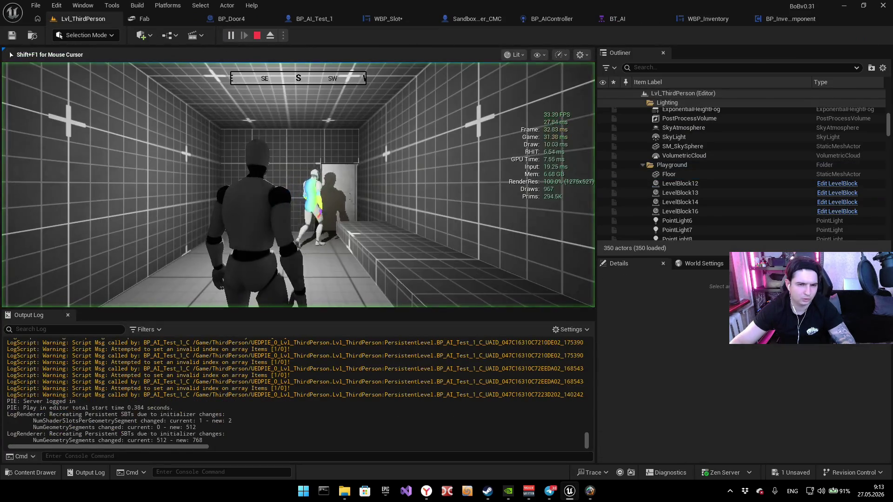
{"action": "key", "text": "i"}
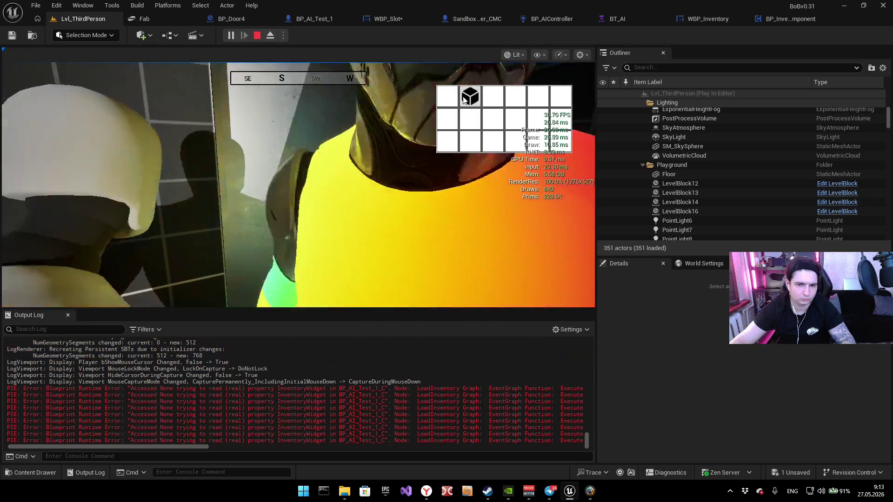
{"action": "key", "text": "Escape"}
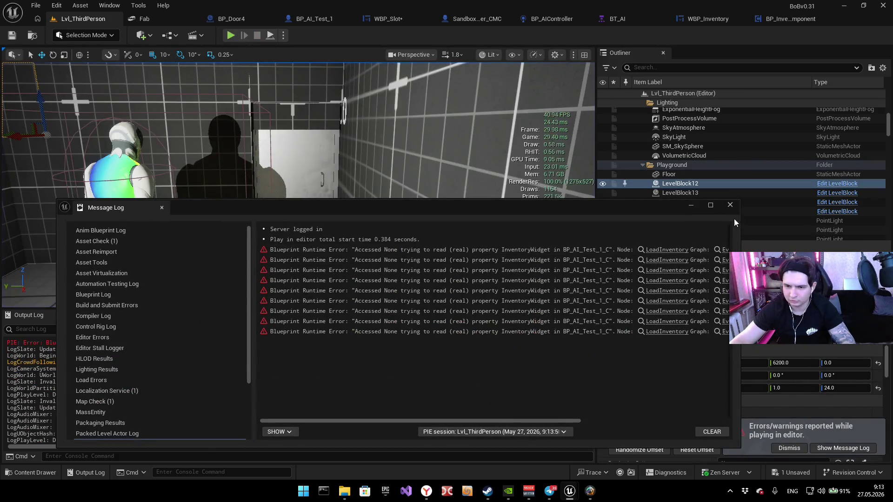
{"action": "left_click", "coordinate": [328, 21]}
{"action": "left_click", "coordinate": [372, 20]}
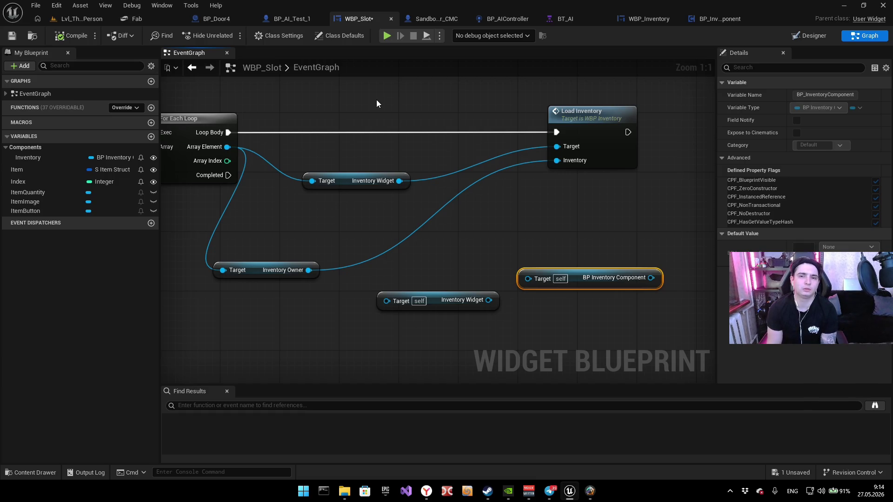
- Bring up BP_AIController's event graph with its player detection and target-loss logic
{"action": "left_click", "coordinate": [490, 19]}
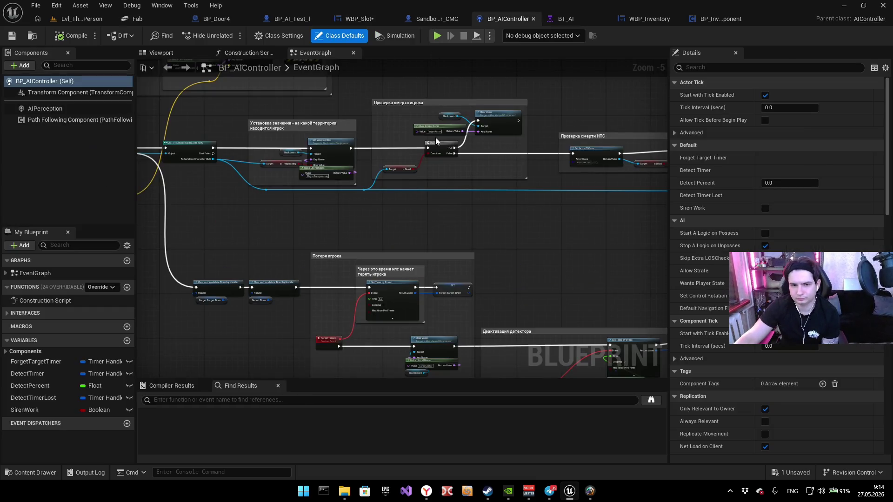
- Switch to BP_AI_Test_1 and zoom in toward its starting-items loop nodes
{"action": "scroll", "coordinate": [377, 170], "scroll_direction": "down", "scroll_amount": 3}
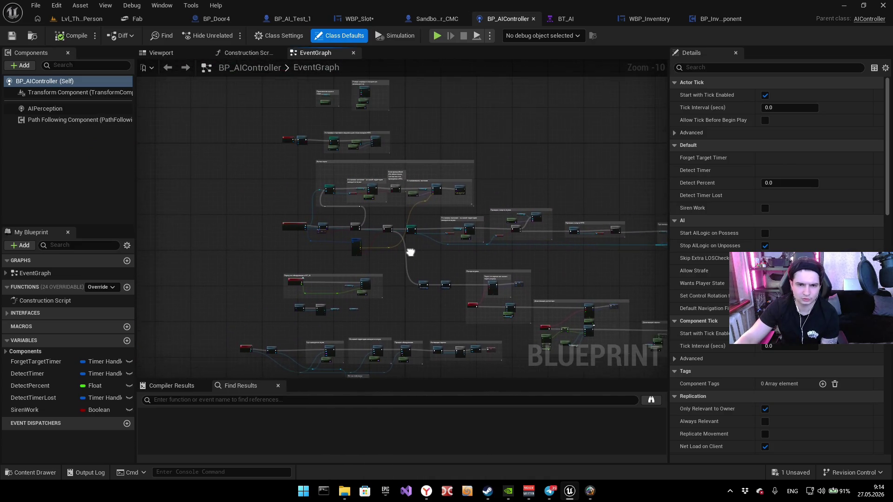
{"action": "scroll", "coordinate": [424, 139], "scroll_direction": "up", "scroll_amount": 5}
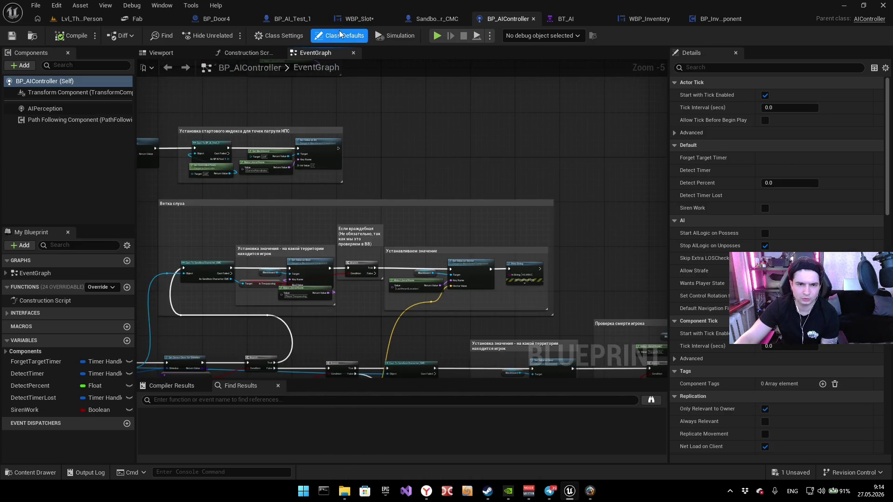
{"action": "left_click", "coordinate": [286, 20]}
{"action": "scroll", "coordinate": [465, 153], "scroll_direction": "down", "scroll_amount": 4}
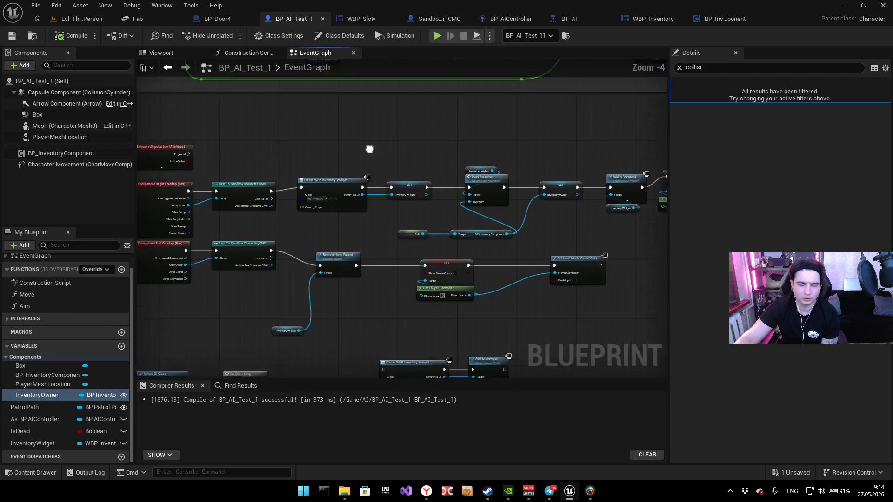
{"action": "scroll", "coordinate": [451, 180], "scroll_direction": "up", "scroll_amount": 4}
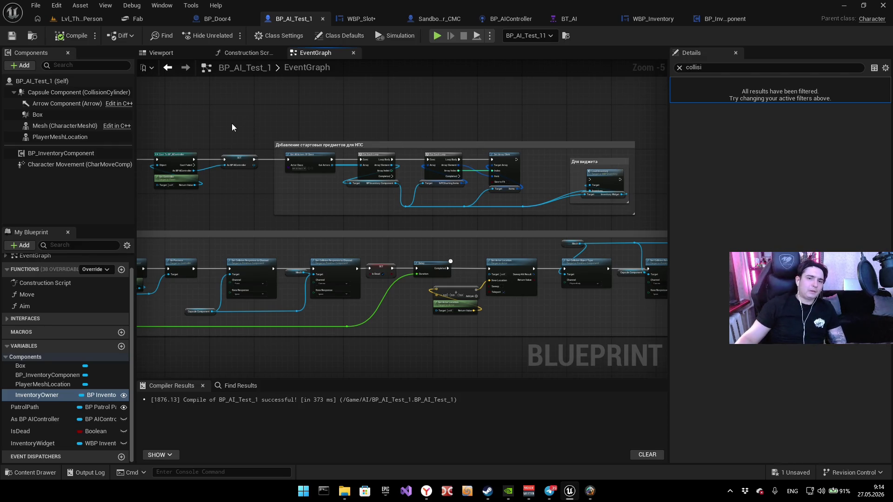
{"action": "scroll", "coordinate": [421, 120], "scroll_direction": "up", "scroll_amount": 2}
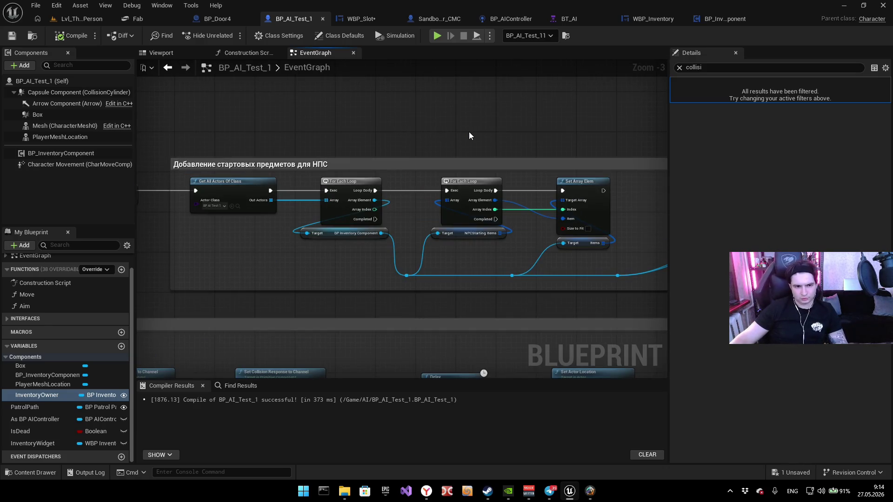
{"action": "mouse_move", "coordinate": [521, 128]}
{"action": "left_mouse_down"}
{"action": "mouse_move", "coordinate": [452, 125]}
{"action": "mouse_move", "coordinate": [534, 119]}
{"action": "left_mouse_up"}
- Frame the NPC starting-items group and collision nodes, then go back to BP_AIController
{"action": "scroll", "coordinate": [555, 121], "scroll_direction": "down", "scroll_amount": 2}
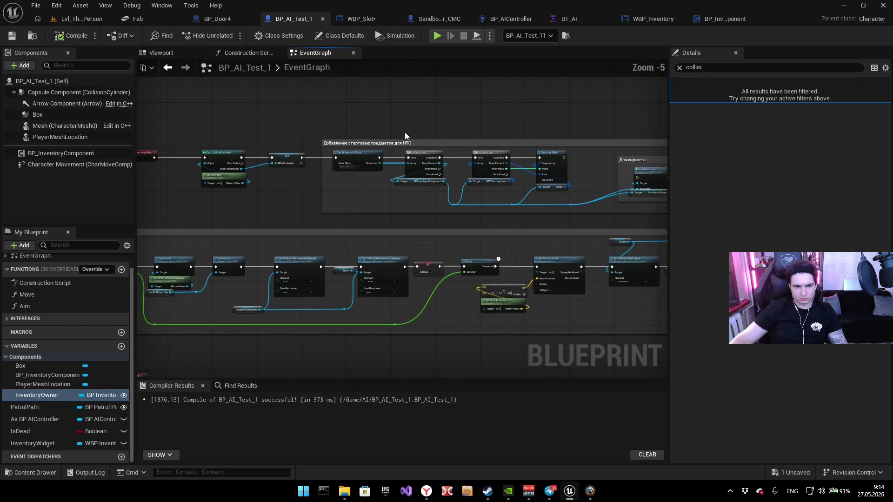
{"action": "left_click_drag", "start_coordinate": [405, 135], "coordinate": [356, 127]}
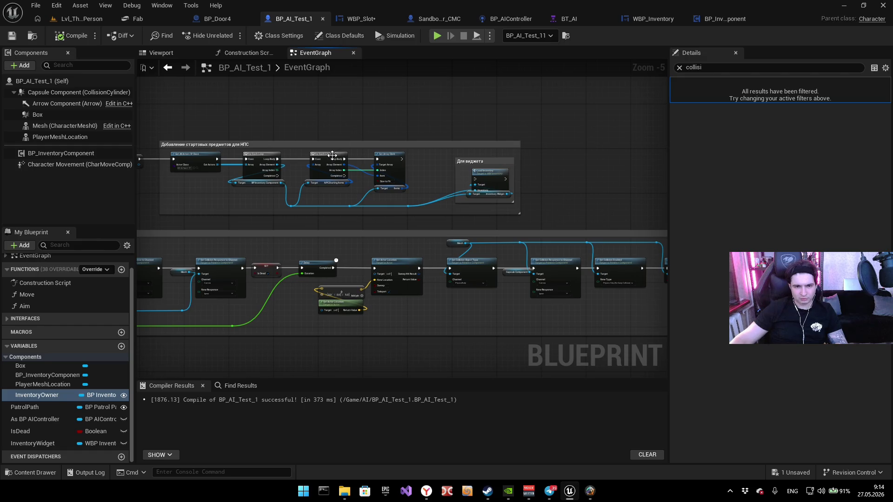
{"action": "scroll", "coordinate": [353, 154], "scroll_direction": "up", "scroll_amount": 3}
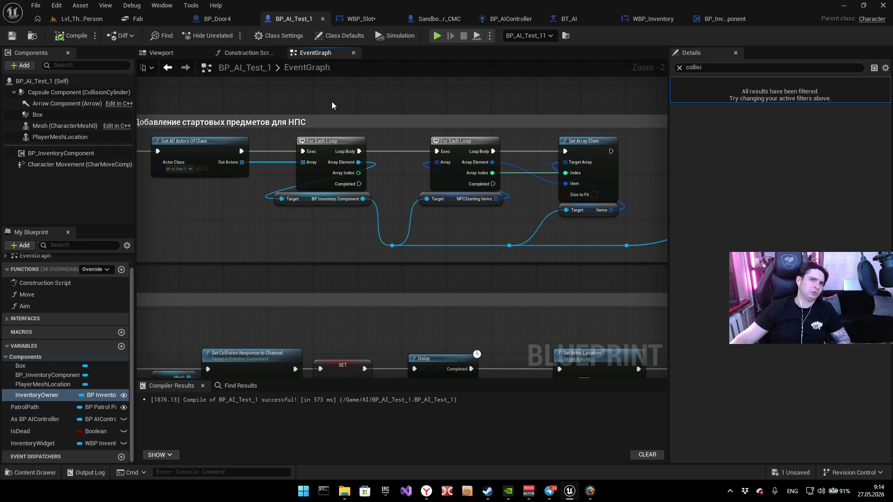
{"action": "scroll", "coordinate": [331, 101], "scroll_direction": "down", "scroll_amount": 3}
{"action": "mouse_move", "coordinate": [367, 184]}
{"action": "left_mouse_down"}
{"action": "mouse_move", "coordinate": [420, 180]}
{"action": "mouse_move", "coordinate": [336, 314]}
{"action": "mouse_move", "coordinate": [541, 116]}
{"action": "left_mouse_up"}
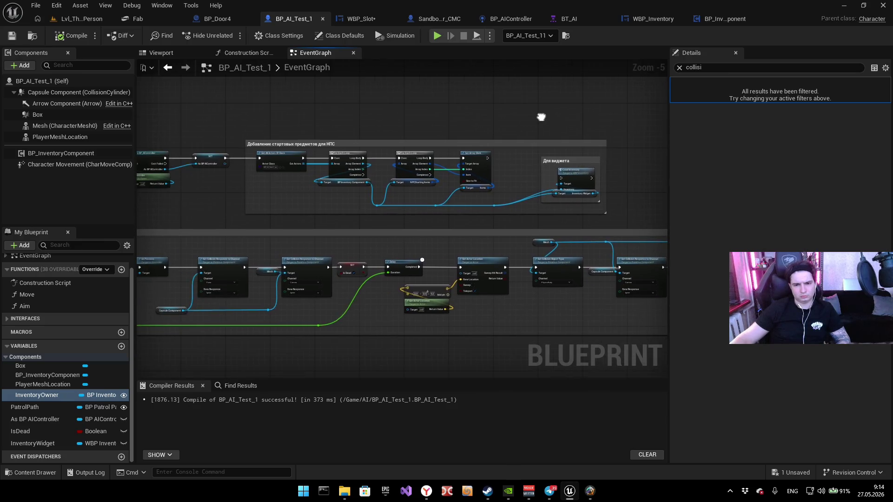
{"action": "scroll", "coordinate": [448, 118], "scroll_direction": "up", "scroll_amount": 2}
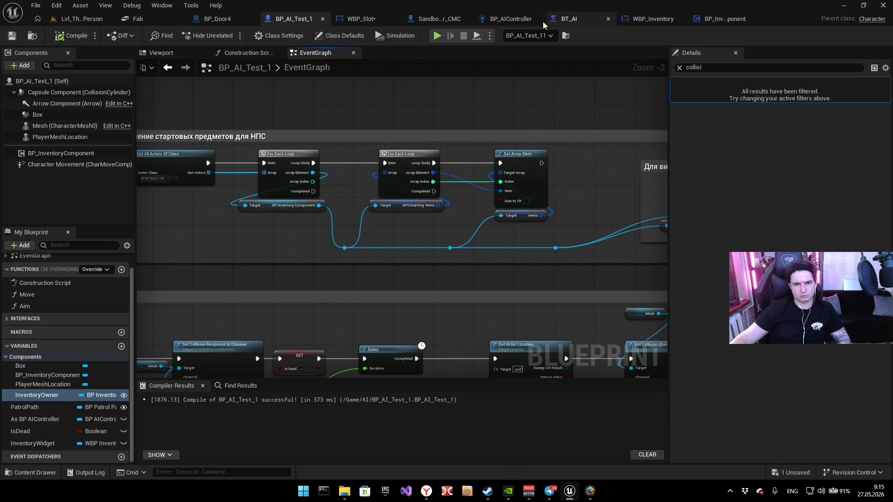
{"action": "left_click", "coordinate": [512, 18]}
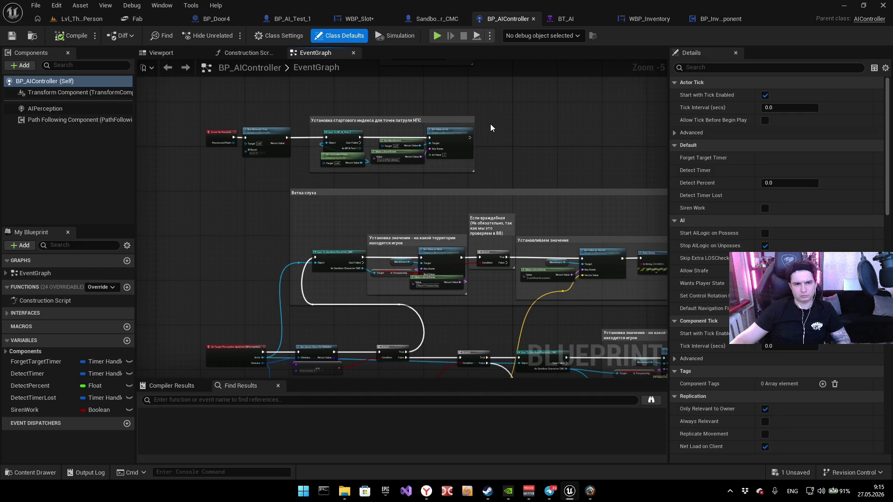
- Pan through BP_AIController's hearing-branch and siren-activation groups
{"action": "mouse_move", "coordinate": [482, 260]}
{"action": "left_mouse_down"}
{"action": "mouse_move", "coordinate": [462, 154]}
{"action": "mouse_move", "coordinate": [453, 203]}
{"action": "mouse_move", "coordinate": [451, 10]}
{"action": "left_mouse_up"}
{"action": "mouse_move", "coordinate": [443, 255]}
{"action": "left_mouse_down"}
{"action": "mouse_move", "coordinate": [599, 182]}
{"action": "mouse_move", "coordinate": [284, 70]}
{"action": "left_mouse_up"}
{"action": "scroll", "coordinate": [469, 175], "scroll_direction": "down", "scroll_amount": 4}
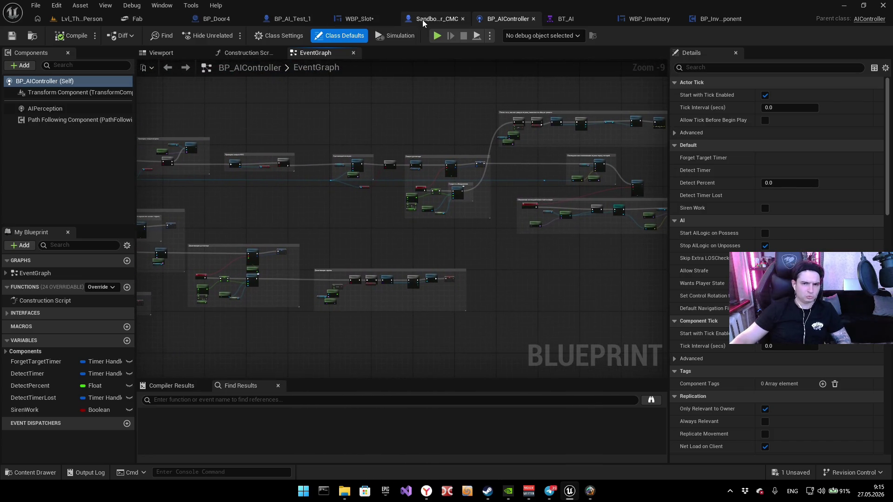
- Cycle through the open blueprints back to BP_AI_Test_1 and select its NPC starting-items comment box
{"action": "left_click", "coordinate": [425, 19]}
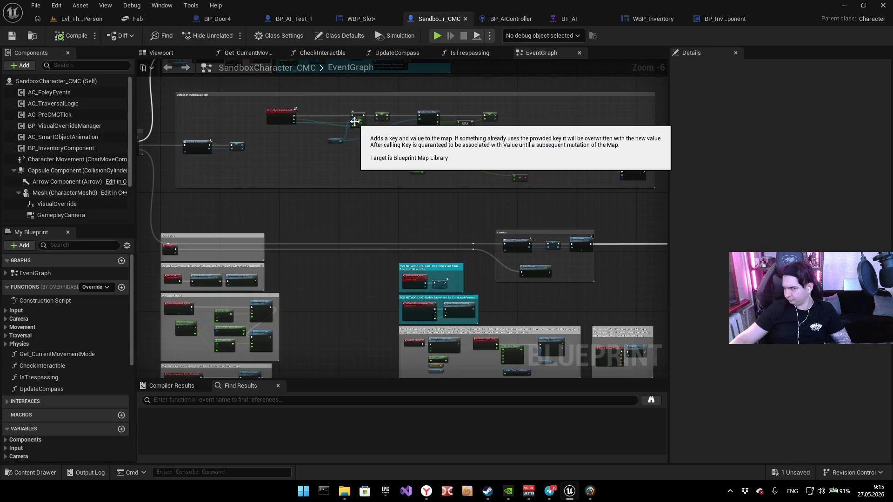
{"action": "left_click", "coordinate": [289, 18]}
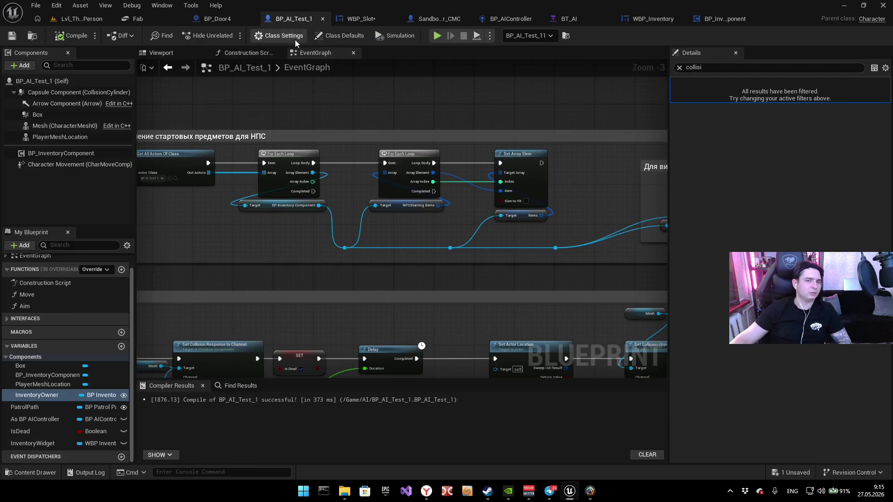
{"action": "left_click", "coordinate": [438, 18]}
{"action": "left_click", "coordinate": [360, 19]}
{"action": "left_click", "coordinate": [304, 19]}
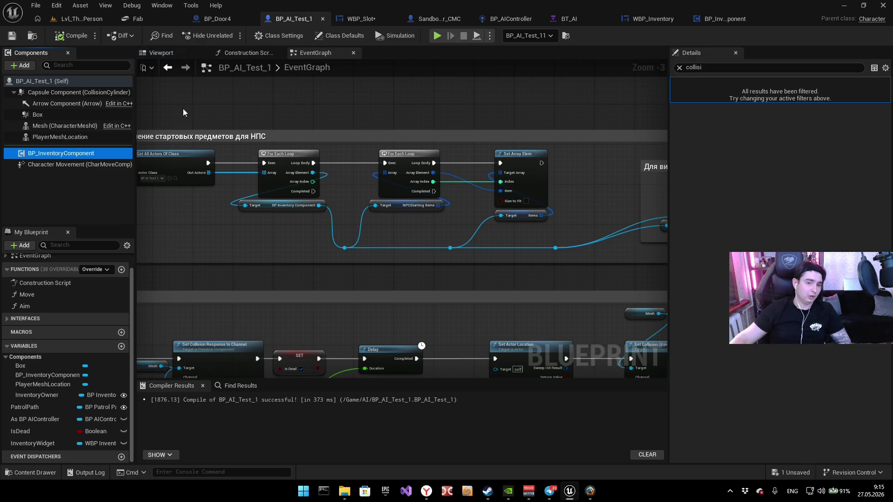
{"action": "scroll", "coordinate": [322, 105], "scroll_direction": "up", "scroll_amount": 2}
{"action": "left_click_drag", "start_coordinate": [383, 134], "coordinate": [484, 119]}
{"action": "scroll", "coordinate": [439, 124], "scroll_direction": "down", "scroll_amount": 3}
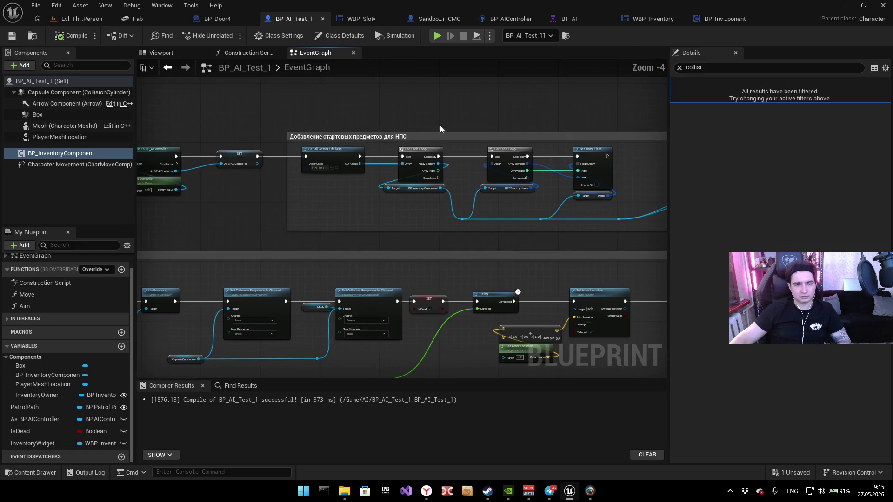
{"action": "left_click", "coordinate": [526, 139]}
{"action": "scroll", "coordinate": [375, 150], "scroll_direction": "up", "scroll_amount": 4}
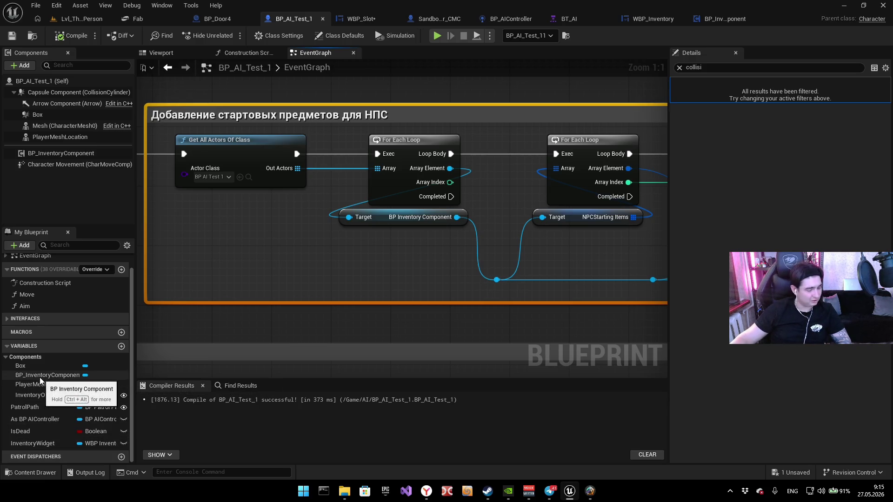
- Inspect the NPCStarting Items node between the two For Each Loops, then switch to WBP_Slot
{"action": "left_click_drag", "start_coordinate": [366, 172], "coordinate": [330, 215]}
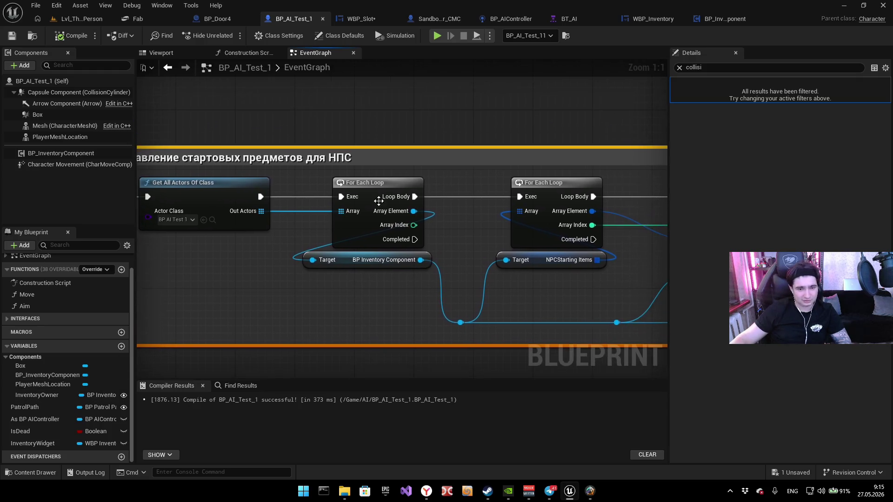
{"action": "left_click_drag", "start_coordinate": [471, 241], "coordinate": [443, 244]}
{"action": "left_click", "coordinate": [492, 255]}
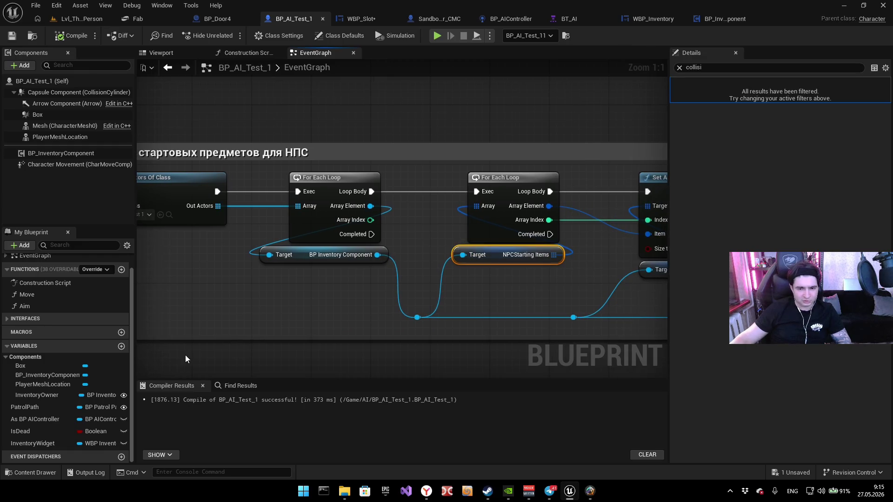
{"action": "scroll", "coordinate": [52, 405], "scroll_direction": "up", "scroll_amount": 1}
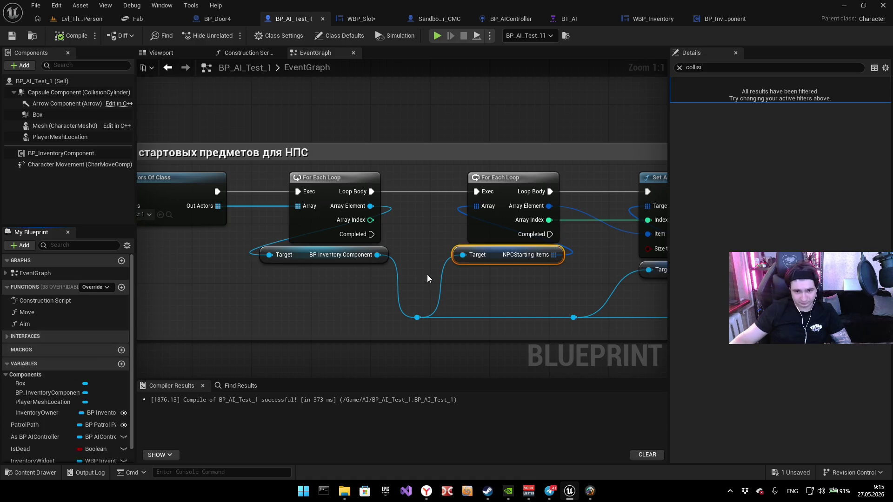
{"action": "left_click", "coordinate": [361, 19]}
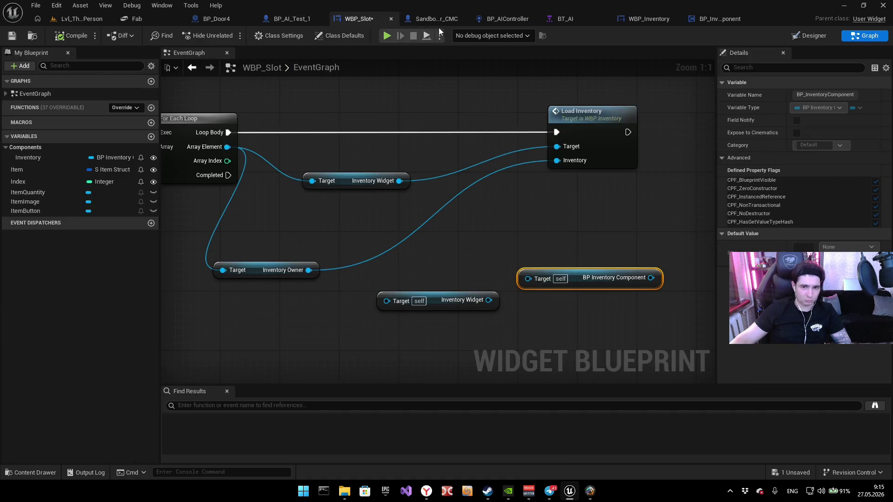
{"action": "left_click", "coordinate": [644, 20]}
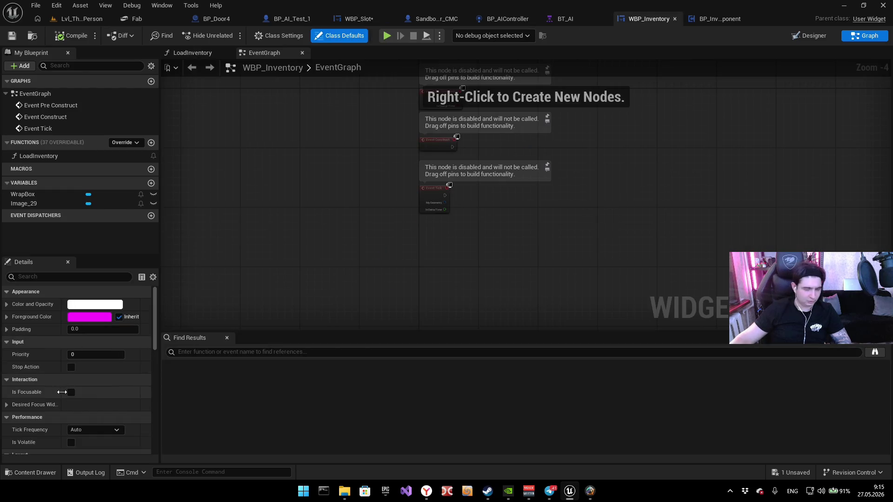
{"action": "left_click", "coordinate": [709, 19]}
{"action": "left_click", "coordinate": [28, 209]}
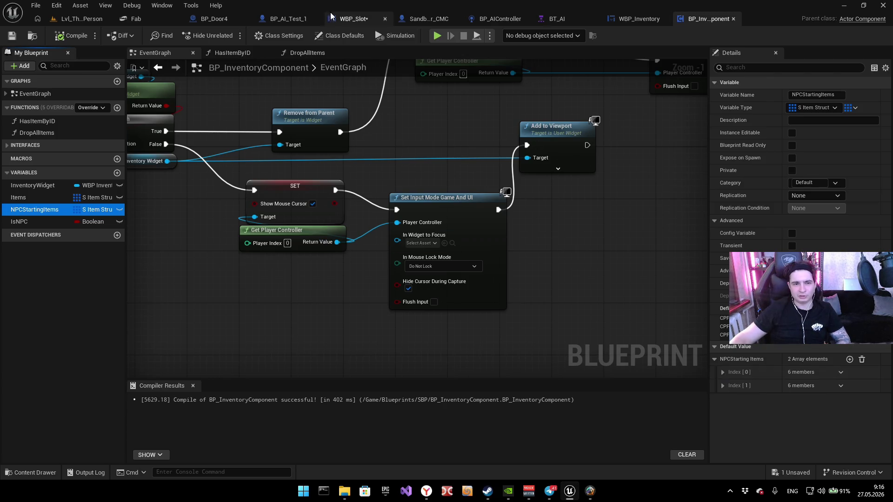
{"action": "left_click", "coordinate": [289, 19]}
{"action": "left_click_drag", "start_coordinate": [363, 133], "coordinate": [416, 177]}
{"action": "scroll", "coordinate": [416, 172], "scroll_direction": "down", "scroll_amount": 1}
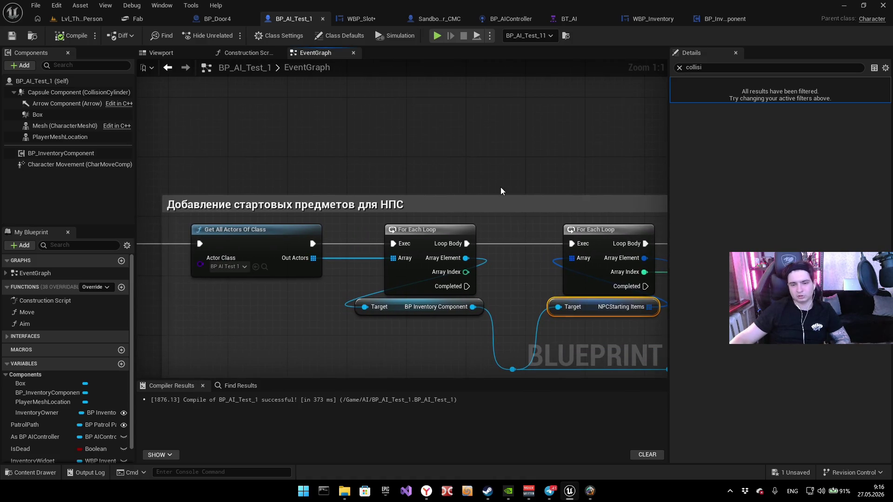
{"action": "left_click_drag", "start_coordinate": [500, 187], "coordinate": [452, 177]}
{"action": "scroll", "coordinate": [452, 177], "scroll_direction": "down", "scroll_amount": 2}
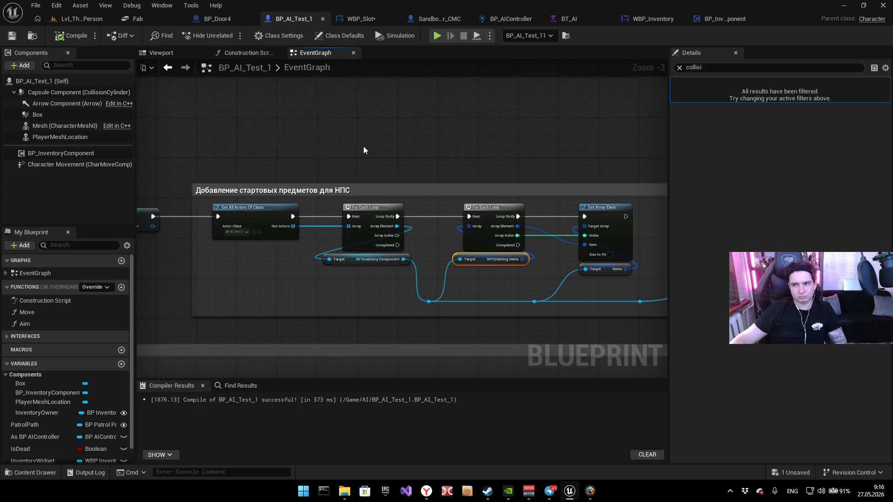
{"action": "left_click", "coordinate": [680, 69]}
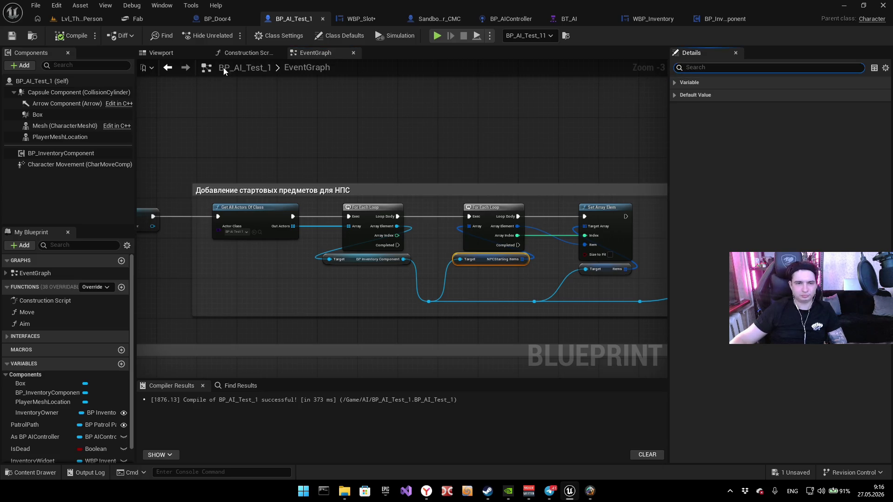
{"action": "left_click", "coordinate": [231, 20]}
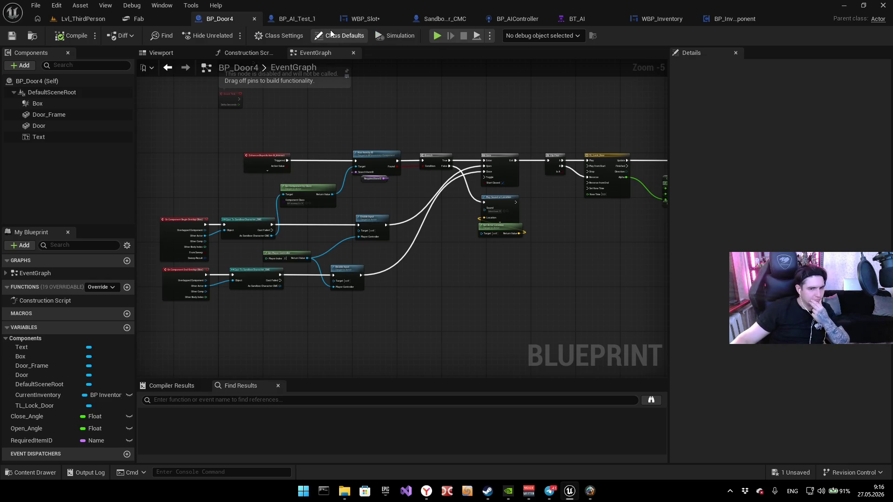
{"action": "scroll", "coordinate": [333, 166], "scroll_direction": "up", "scroll_amount": 3}
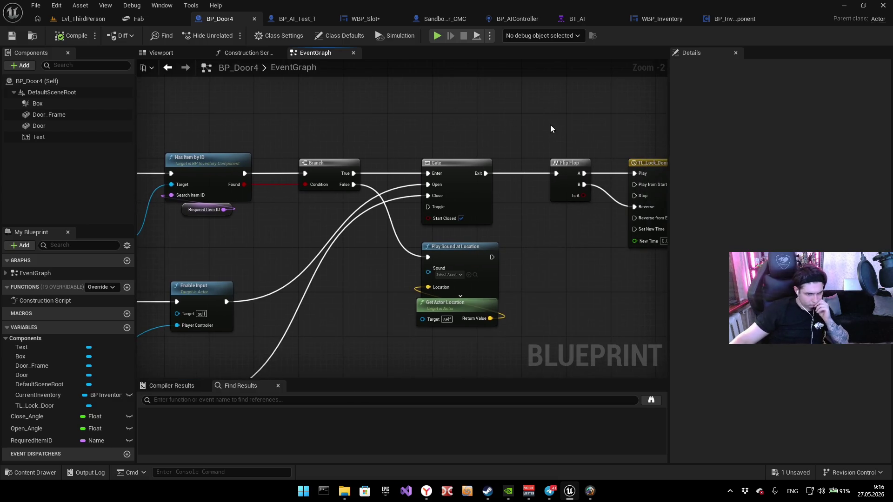
{"action": "left_click_drag", "start_coordinate": [551, 128], "coordinate": [379, 179]}
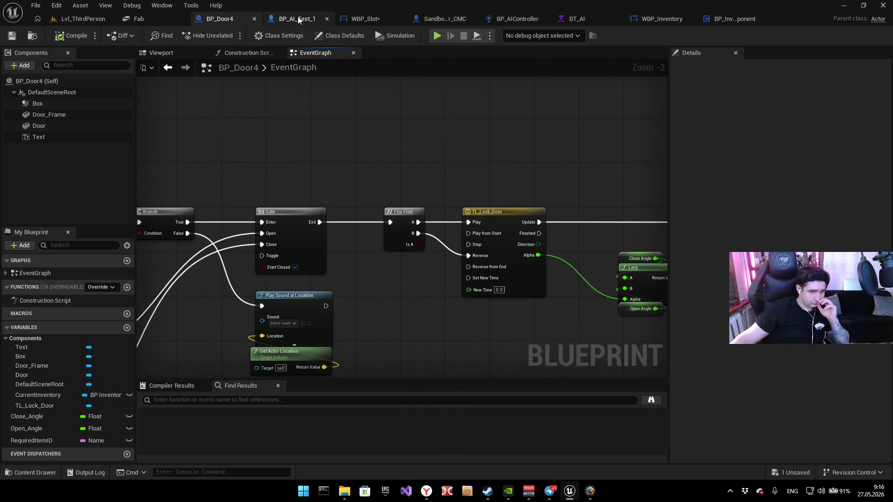
{"action": "left_click", "coordinate": [298, 17]}
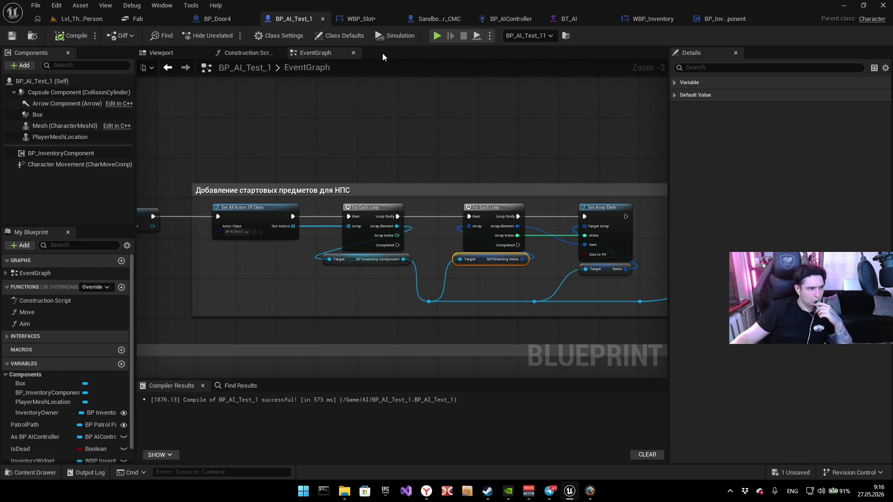
{"action": "left_click", "coordinate": [508, 19]}
{"action": "left_click", "coordinate": [420, 20]}
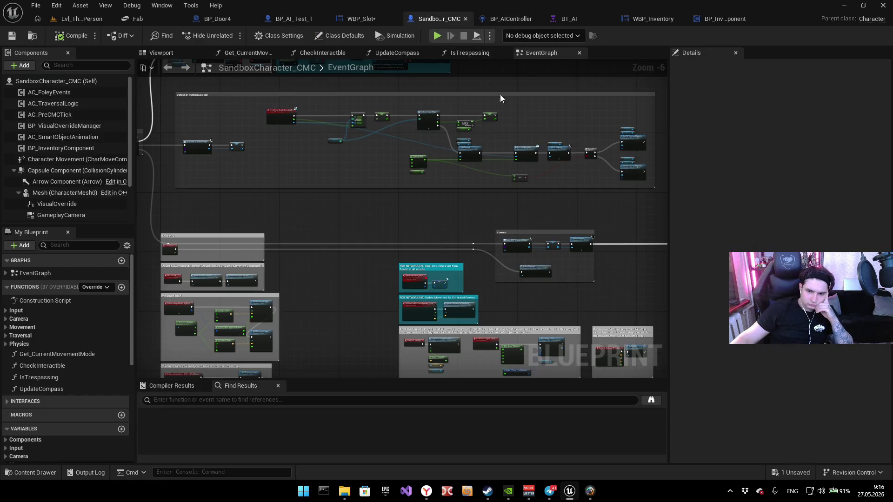
{"action": "left_click", "coordinate": [364, 20]}
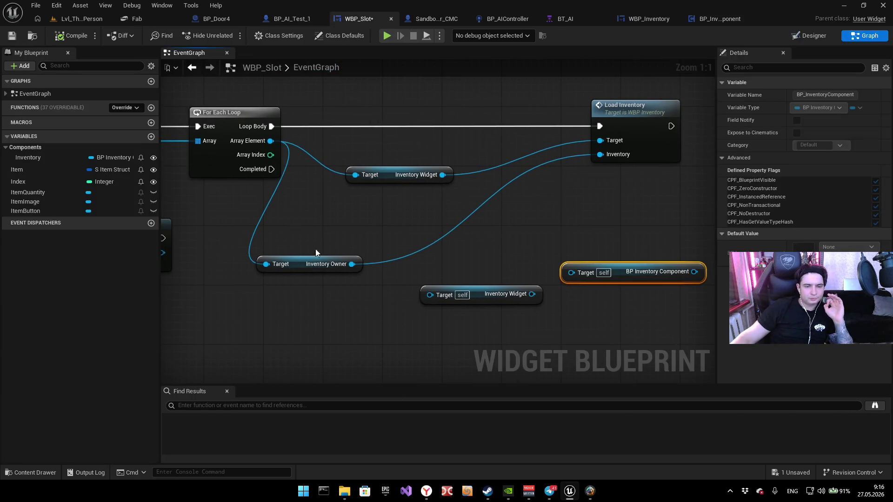
- Move the Inventory Owner node up beside Inventory Widget and recentre on the Load Inventory loop
{"action": "left_click", "coordinate": [298, 266]}
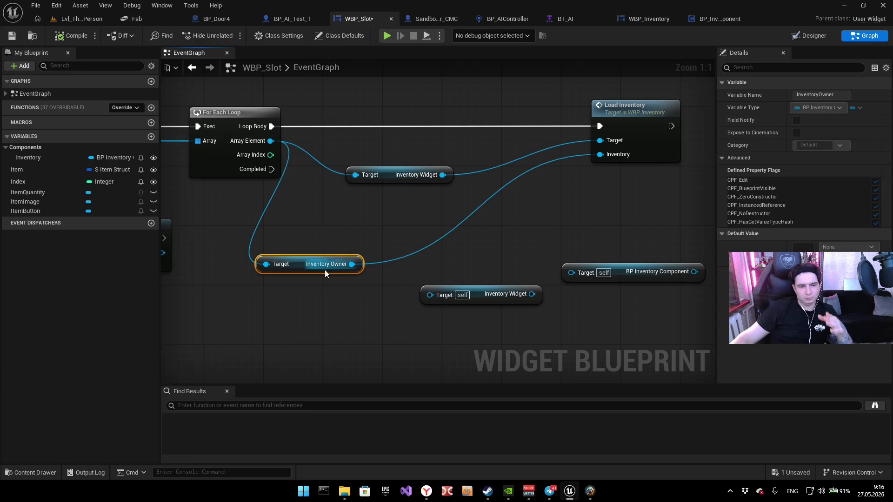
{"action": "left_click_drag", "start_coordinate": [294, 264], "coordinate": [406, 242]}
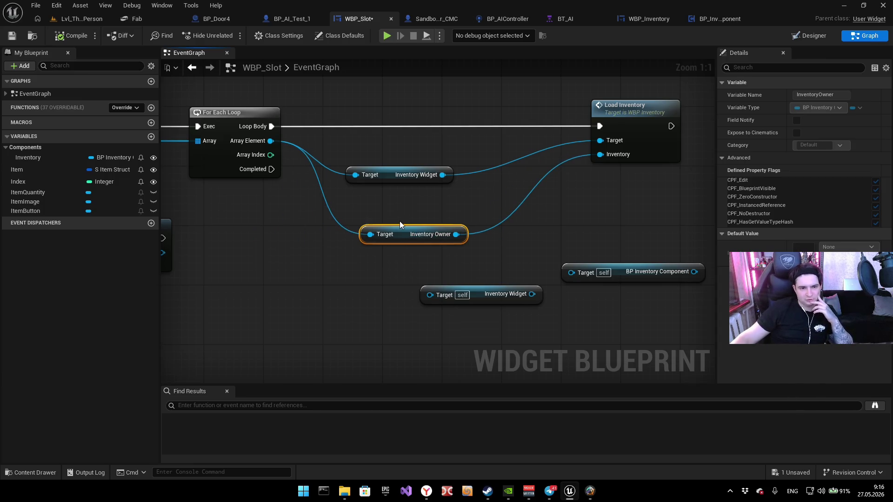
{"action": "scroll", "coordinate": [402, 220], "scroll_direction": "down", "scroll_amount": 4}
{"action": "mouse_move", "coordinate": [557, 245]}
{"action": "left_mouse_down"}
{"action": "mouse_move", "coordinate": [486, 225]}
{"action": "mouse_move", "coordinate": [678, 235]}
{"action": "mouse_move", "coordinate": [554, 231]}
{"action": "left_mouse_up"}
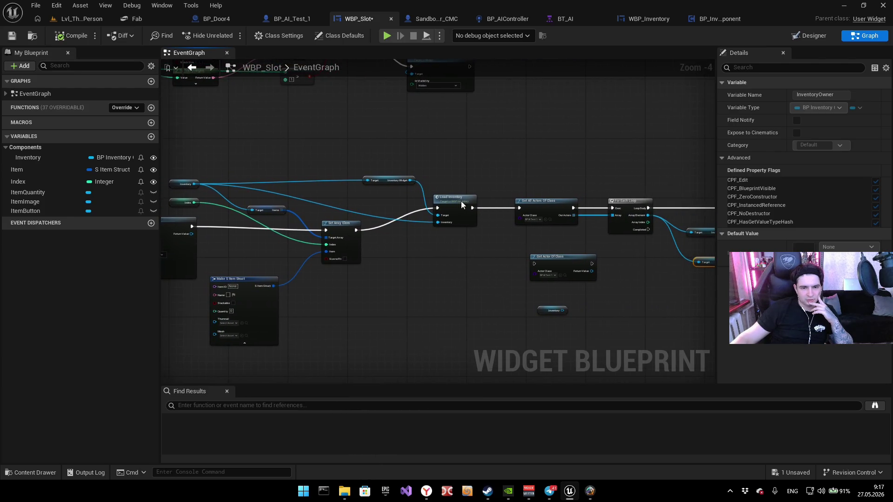
{"action": "scroll", "coordinate": [470, 187], "scroll_direction": "up", "scroll_amount": 3}
{"action": "mouse_move", "coordinate": [495, 188]}
{"action": "left_mouse_down"}
{"action": "mouse_move", "coordinate": [366, 169]}
{"action": "mouse_move", "coordinate": [434, 149]}
{"action": "mouse_move", "coordinate": [530, 166]}
{"action": "mouse_move", "coordinate": [444, 239]}
{"action": "left_mouse_up"}
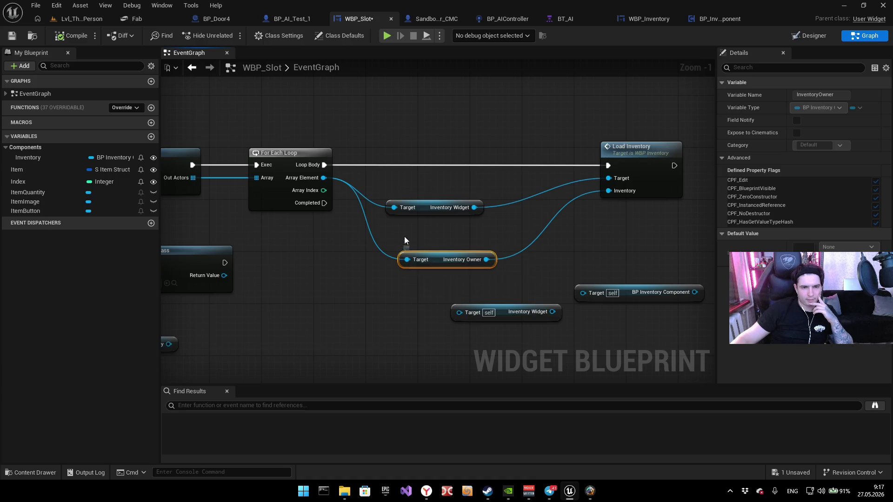
{"action": "mouse_move", "coordinate": [372, 226]}
{"action": "left_mouse_down"}
{"action": "mouse_move", "coordinate": [442, 228]}
{"action": "mouse_move", "coordinate": [430, 228]}
{"action": "left_mouse_up"}
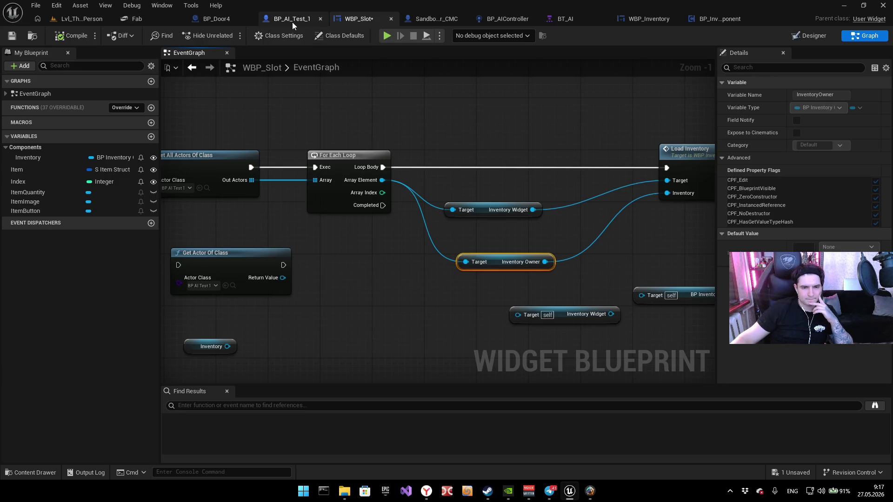
{"action": "left_click_drag", "start_coordinate": [503, 151], "coordinate": [464, 142]}
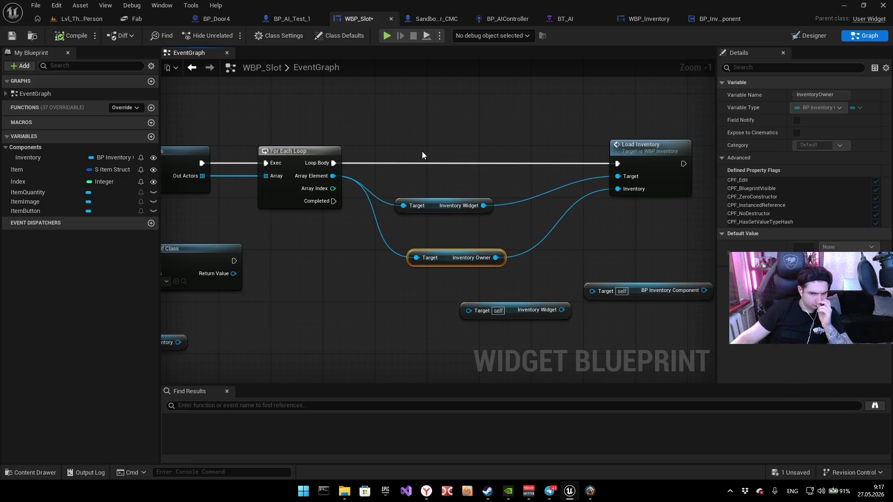
- Return to BP_AI_Test_1's event graph and select the As BP AIController SET node
{"action": "left_click", "coordinate": [284, 18]}
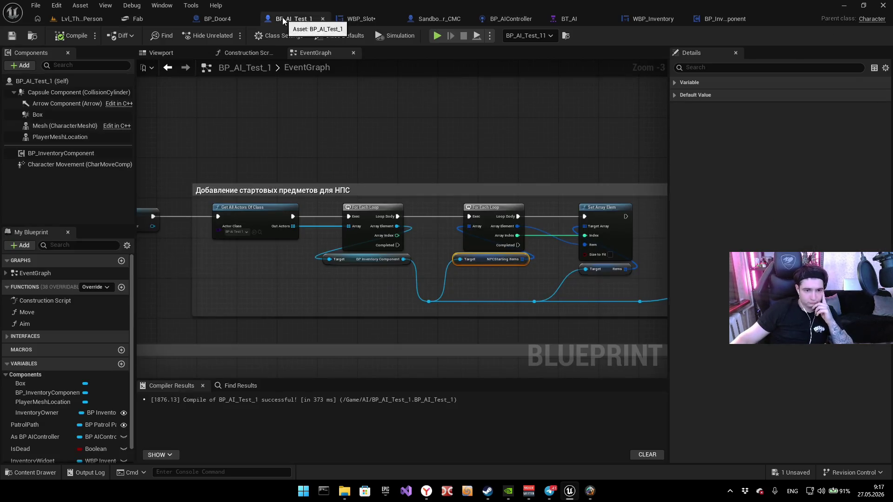
{"action": "left_click", "coordinate": [224, 19]}
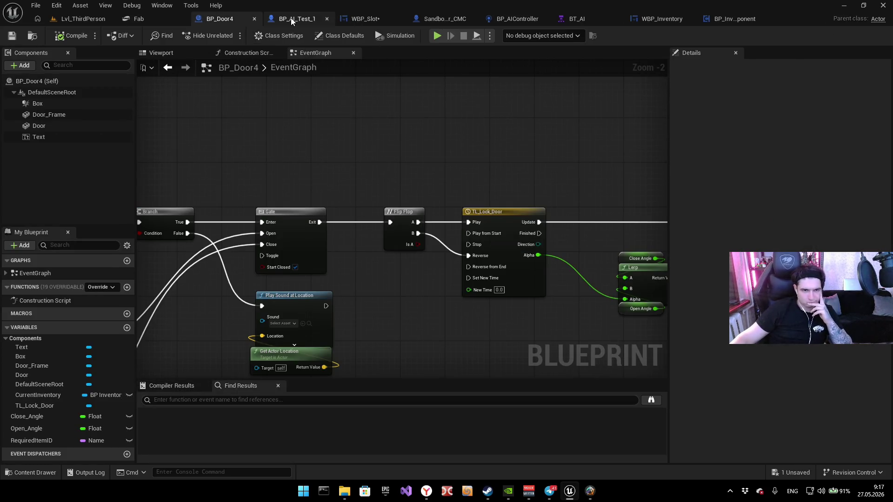
{"action": "left_click", "coordinate": [291, 18]}
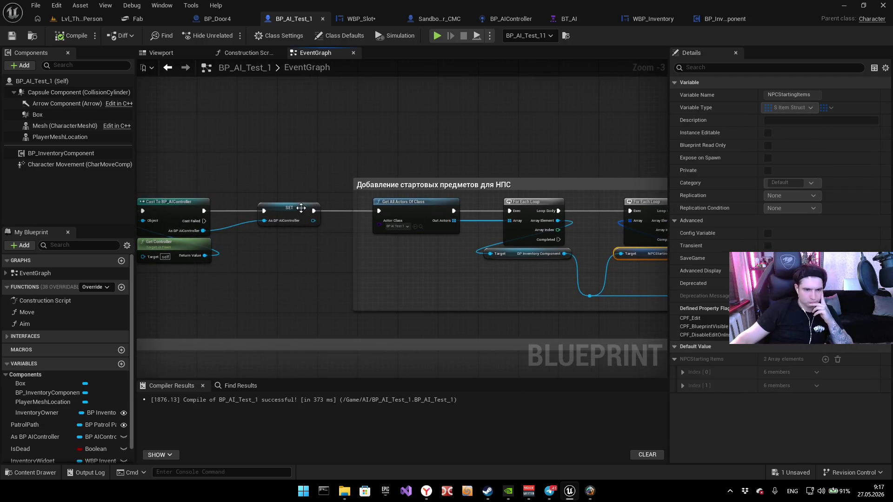
{"action": "left_click", "coordinate": [297, 205]}
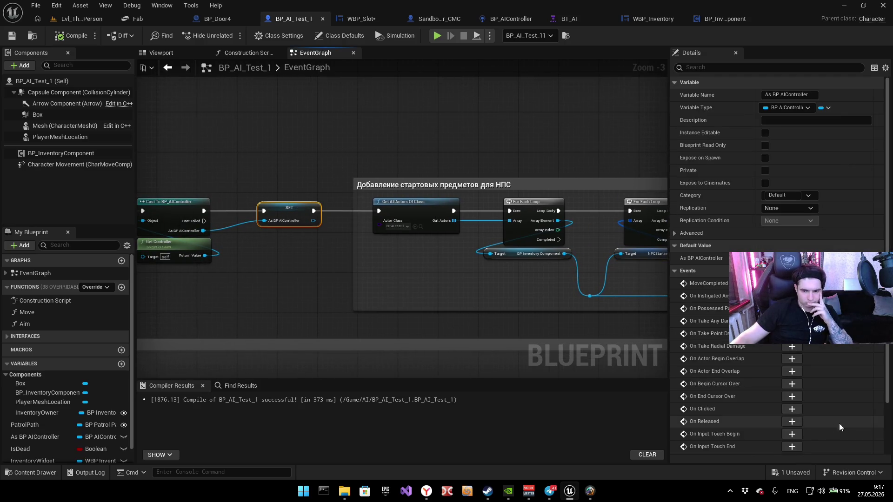
- Rename the InventoryOwner variable to InventoryOwnerComp and compile the blueprint
{"action": "scroll", "coordinate": [738, 362], "scroll_direction": "down", "scroll_amount": 2}
{"action": "scroll", "coordinate": [738, 361], "scroll_direction": "up", "scroll_amount": 2}
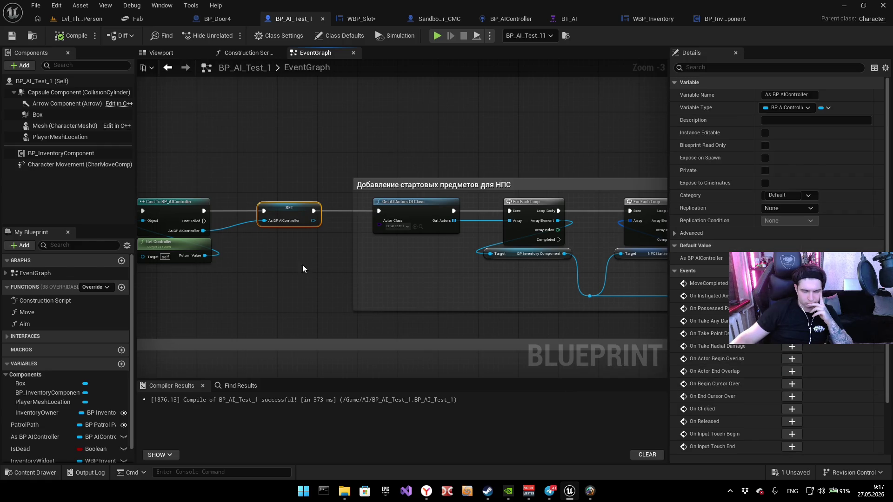
{"action": "scroll", "coordinate": [368, 239], "scroll_direction": "up", "scroll_amount": 2}
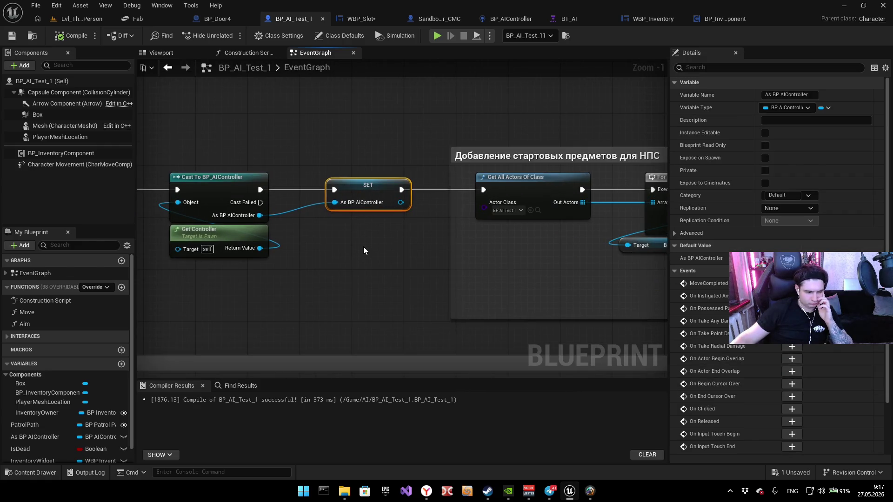
{"action": "scroll", "coordinate": [377, 229], "scroll_direction": "up", "scroll_amount": 1}
{"action": "scroll", "coordinate": [433, 237], "scroll_direction": "down", "scroll_amount": 7}
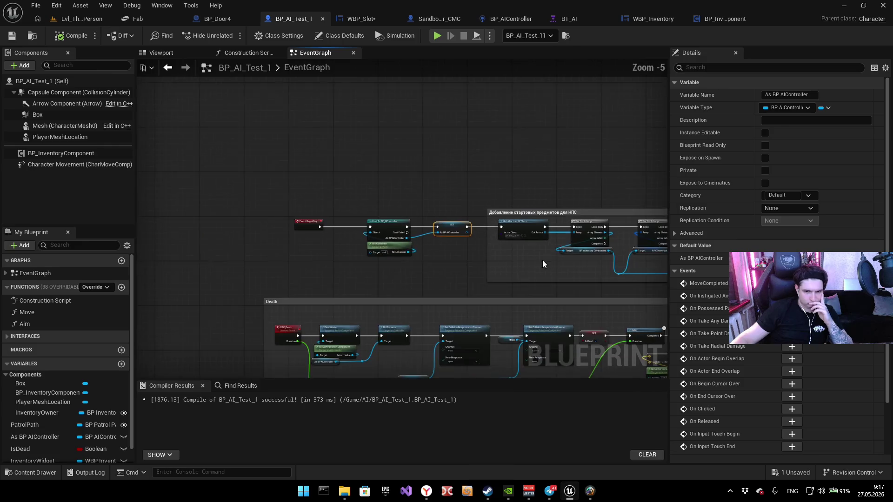
{"action": "scroll", "coordinate": [373, 242], "scroll_direction": "up", "scroll_amount": 5}
{"action": "scroll", "coordinate": [368, 167], "scroll_direction": "up", "scroll_amount": 2}
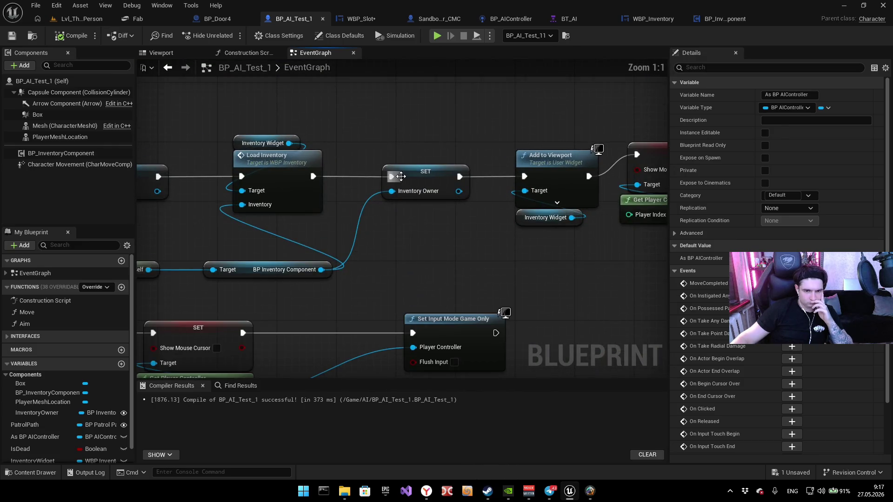
{"action": "left_click", "coordinate": [412, 176]}
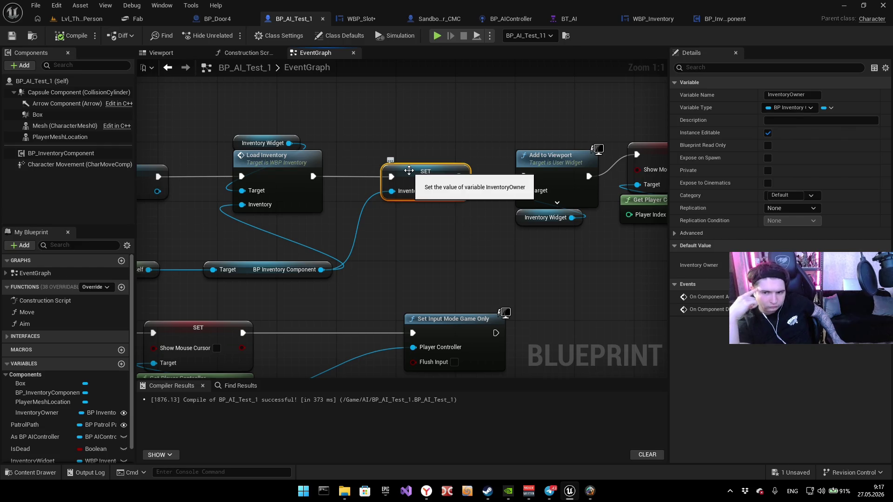
{"action": "left_click_drag", "start_coordinate": [394, 229], "coordinate": [470, 242]}
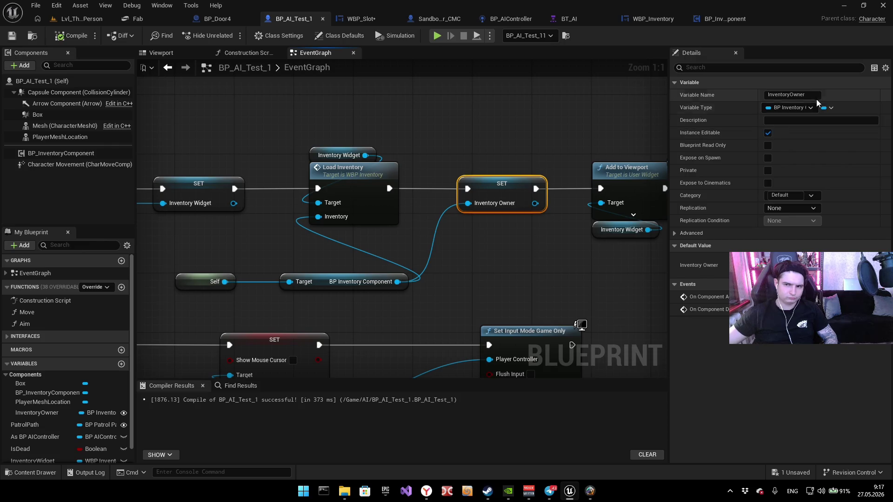
{"action": "type", "text": "COM"}
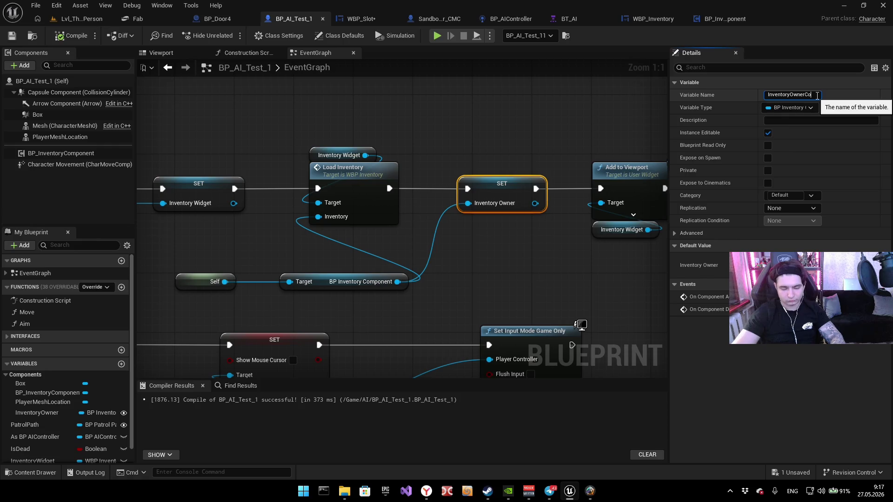
{"action": "key", "text": "Return"}
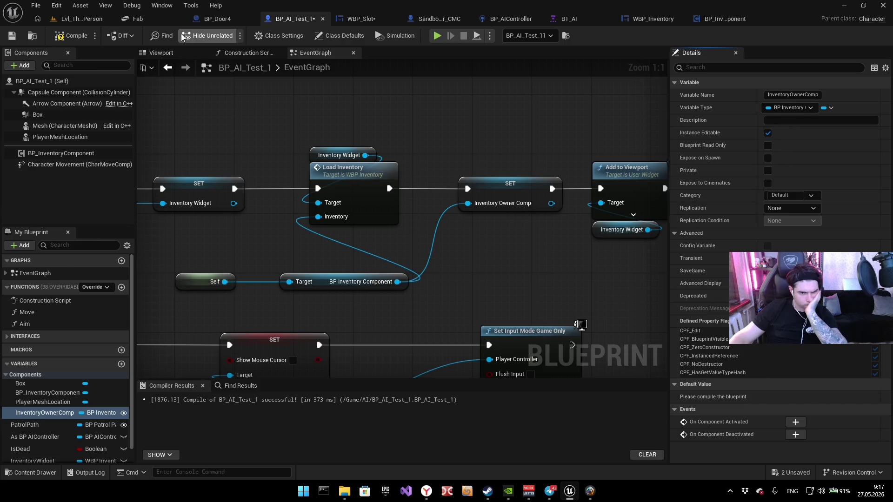
{"action": "left_click", "coordinate": [72, 35]}
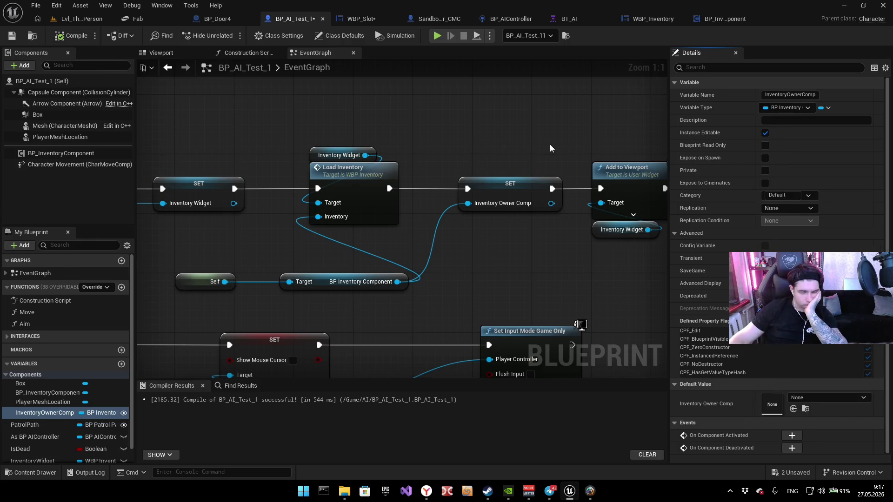
- Make the InventoryWidget variable Instance Editable, then switch to WBP_Slot
{"action": "left_click_drag", "start_coordinate": [550, 144], "coordinate": [437, 152]}
{"action": "mouse_move", "coordinate": [345, 181]}
{"action": "left_mouse_down"}
{"action": "mouse_move", "coordinate": [475, 180]}
{"action": "mouse_move", "coordinate": [361, 184]}
{"action": "left_mouse_up"}
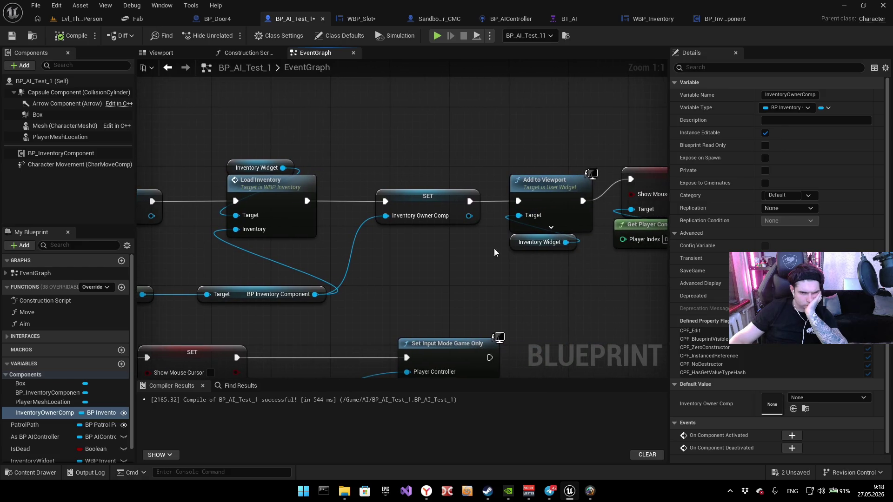
{"action": "left_click_drag", "start_coordinate": [408, 247], "coordinate": [469, 245]}
{"action": "left_click_drag", "start_coordinate": [361, 231], "coordinate": [482, 246]}
{"action": "scroll", "coordinate": [482, 247], "scroll_direction": "down", "scroll_amount": 2}
{"action": "left_click", "coordinate": [495, 203]}
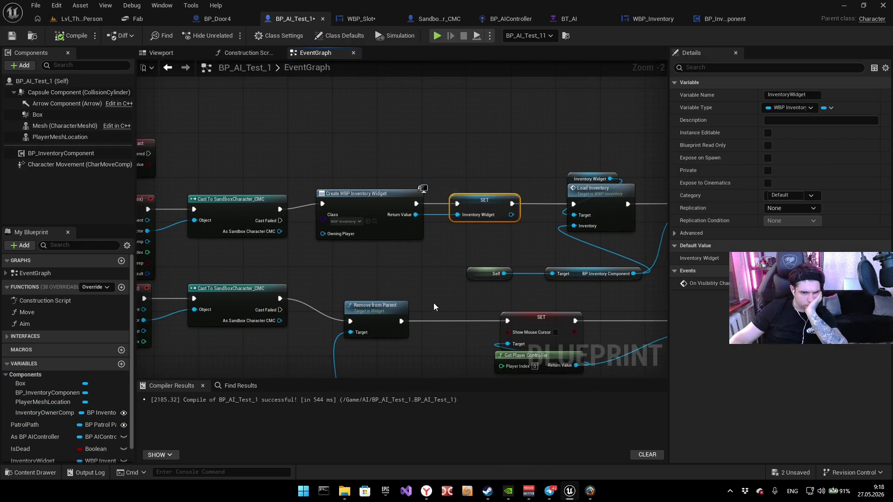
{"action": "scroll", "coordinate": [93, 447], "scroll_direction": "down", "scroll_amount": 1}
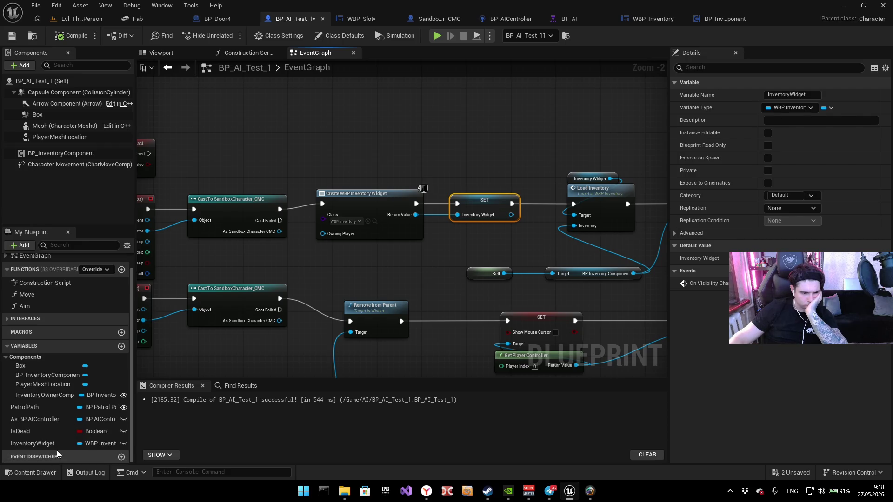
{"action": "left_click", "coordinate": [124, 443]}
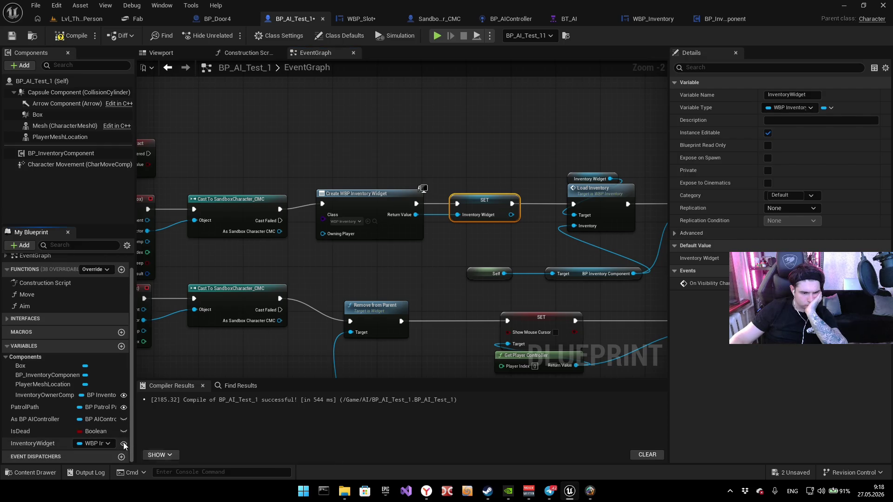
{"action": "left_click", "coordinate": [347, 20]}
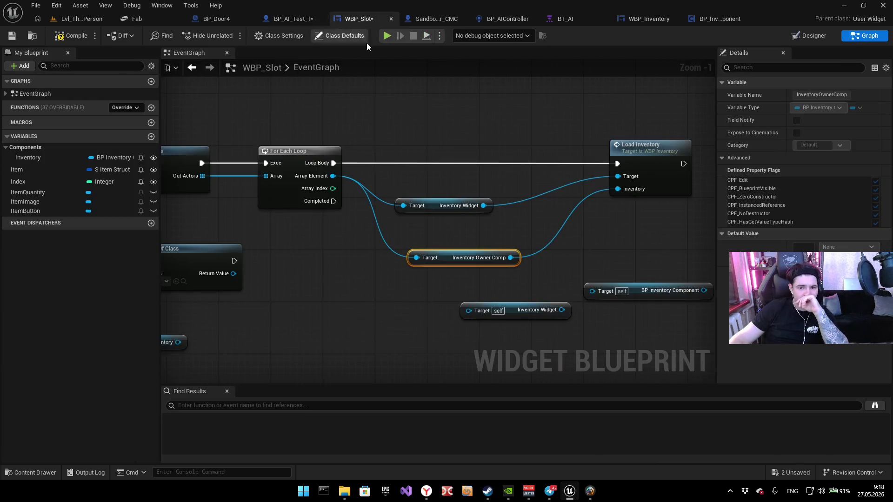
- Delete the old Inventory Widget getter from WBP_Slot's Load Inventory loop
{"action": "left_click", "coordinate": [467, 208]}
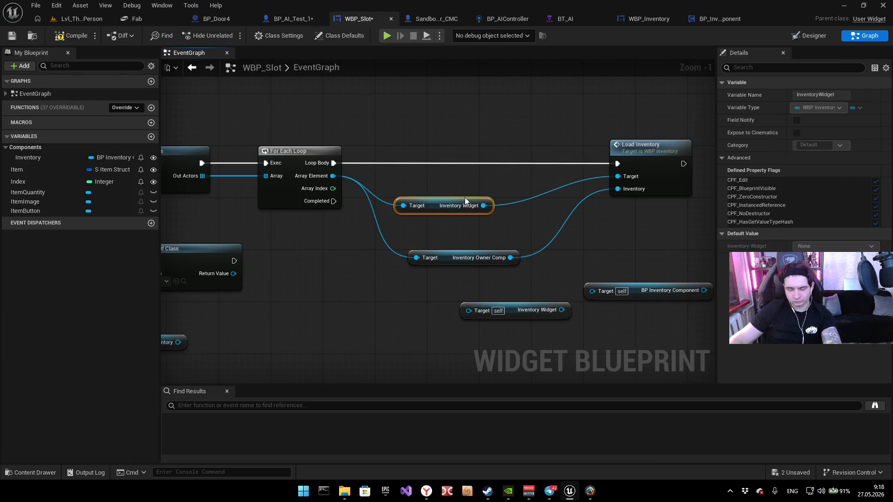
{"action": "key", "text": "Delete"}
{"action": "left_click_drag", "start_coordinate": [333, 176], "coordinate": [422, 187]}
{"action": "left_click", "coordinate": [431, 184]}
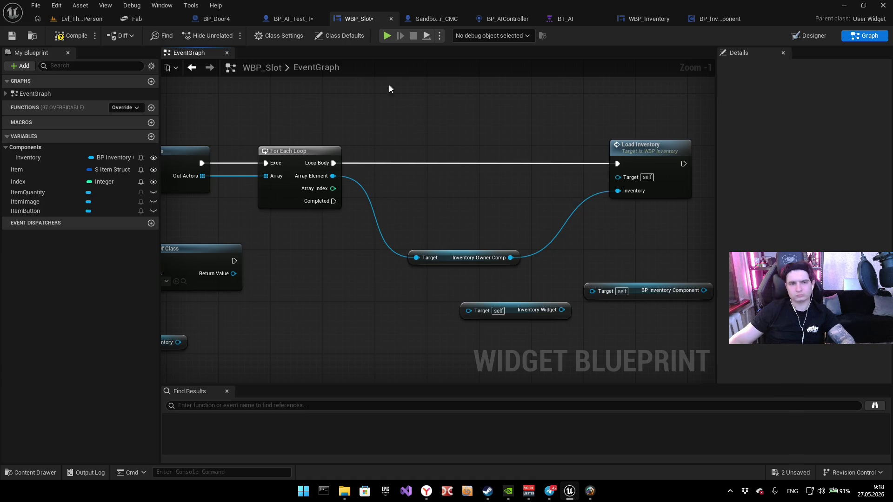
{"action": "left_click", "coordinate": [300, 18]}
{"action": "left_click", "coordinate": [364, 19]}
- Add Inventory Owner Comp and Inventory Widget getters off Array Element, wiring Inventory Widget into Load Inventory's Target
{"action": "left_click_drag", "start_coordinate": [333, 176], "coordinate": [387, 191]}
{"action": "type", "text": "inventory owner"}
{"action": "key", "text": "Return"}
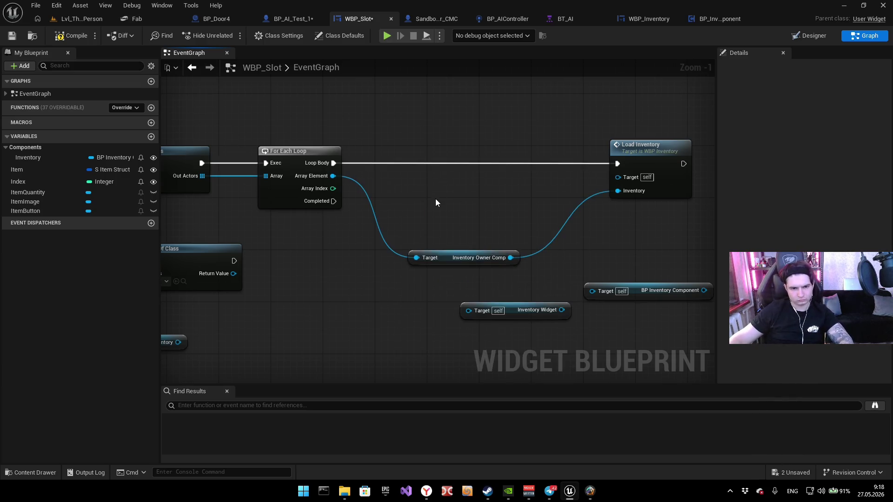
{"action": "right_click", "coordinate": [433, 200]}
{"action": "type", "text": "inventory w"}
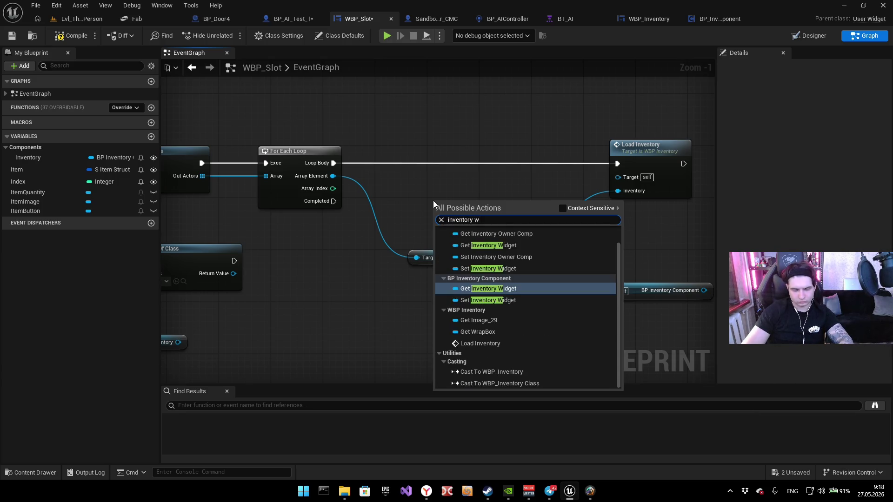
{"action": "type", "text": "idget"}
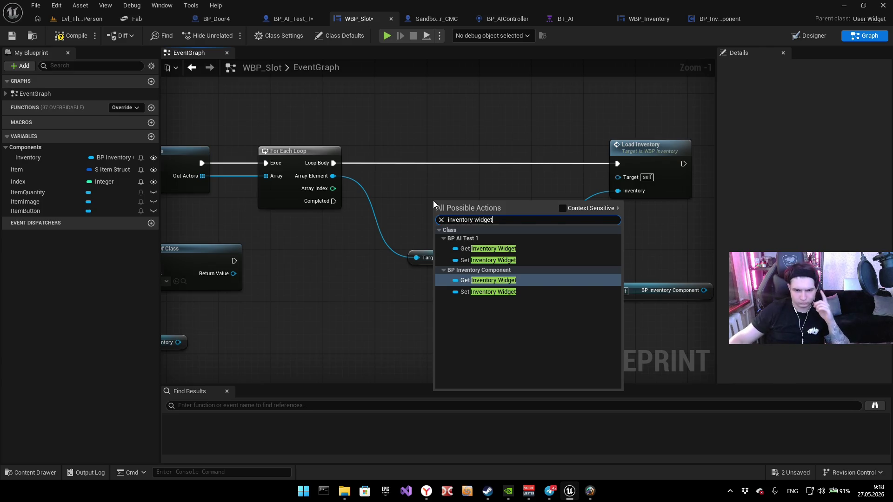
{"action": "left_click", "coordinate": [487, 249]}
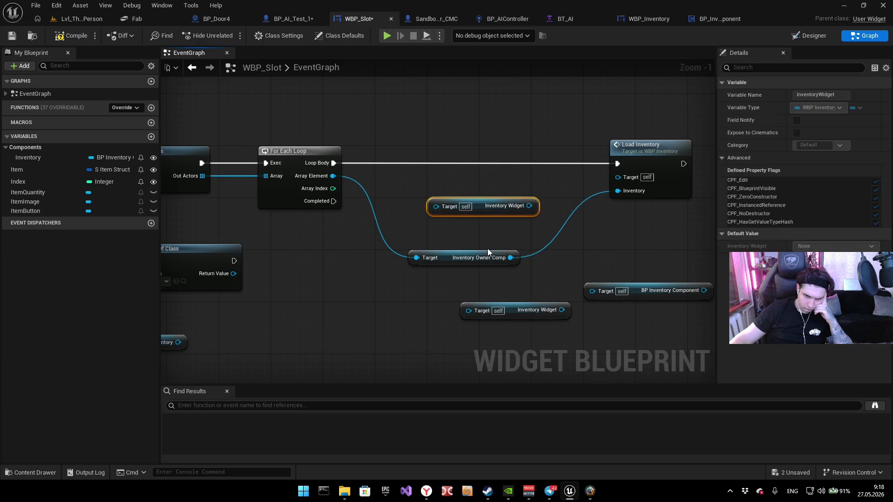
{"action": "left_click_drag", "start_coordinate": [442, 207], "coordinate": [333, 175]}
{"action": "left_click_drag", "start_coordinate": [516, 205], "coordinate": [617, 177]}
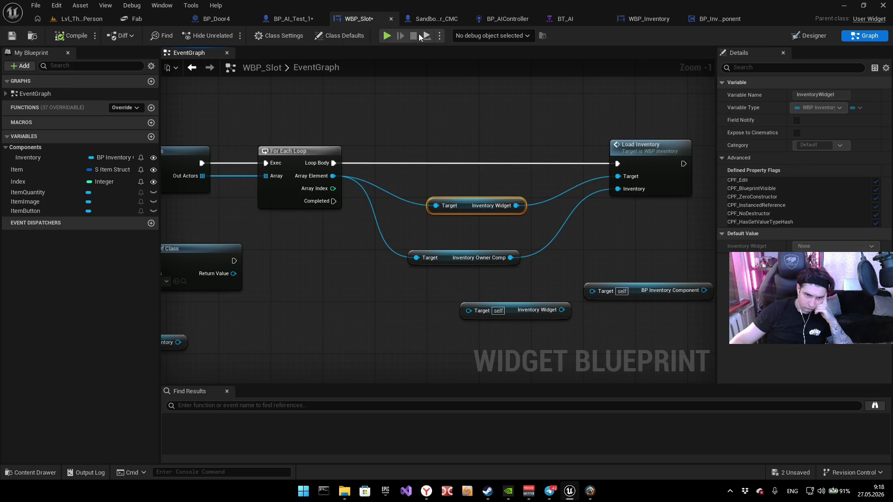
- Play-test, open the inventory with I, and take the key out of the first slot
{"action": "left_click", "coordinate": [388, 35]}
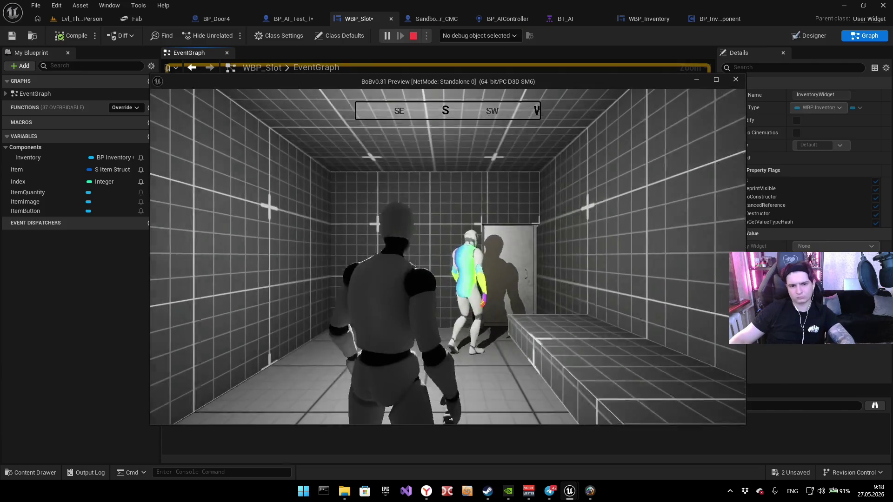
{"action": "key", "text": "i"}
{"action": "left_click", "coordinate": [549, 135]}
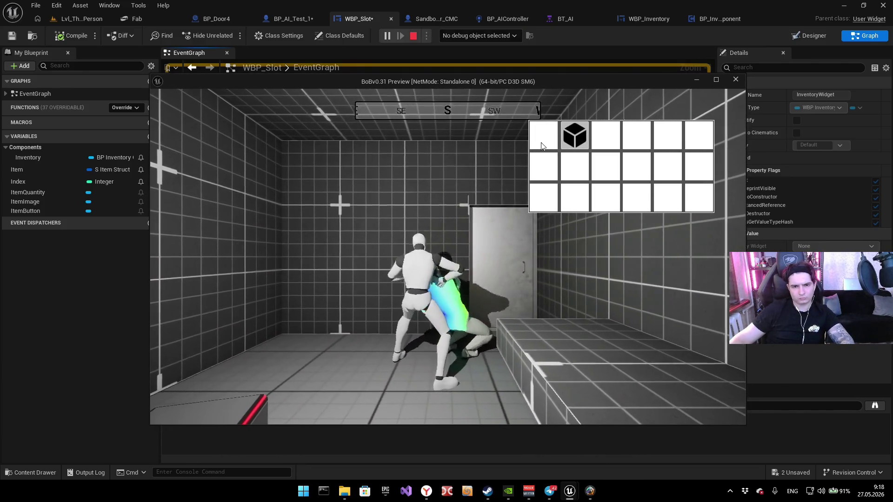
- Take the cube out of its slot, stop the play test, close the error log, return to BP_AI_Test_1
{"action": "left_click", "coordinate": [567, 141]}
{"action": "key", "text": "Escape"}
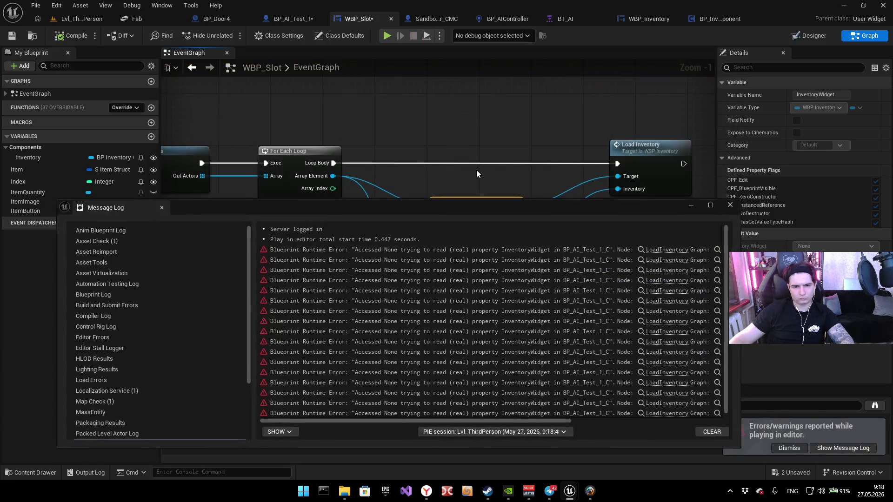
{"action": "left_click", "coordinate": [729, 205]}
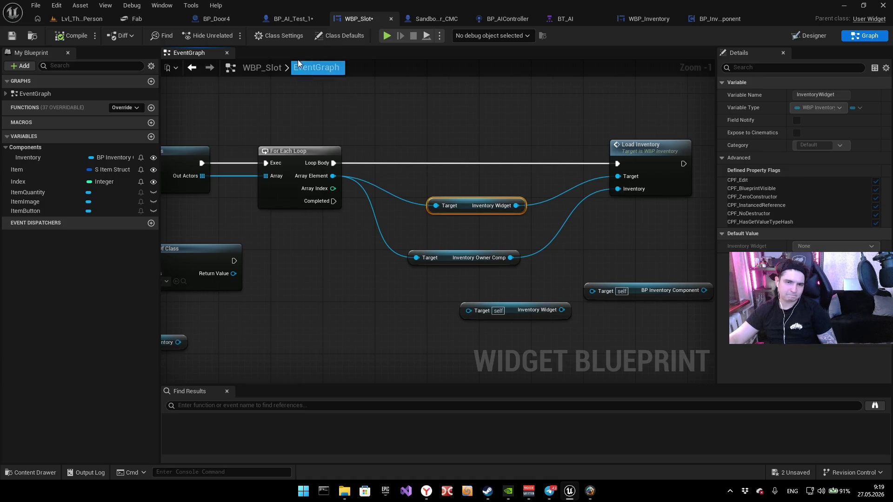
{"action": "left_click", "coordinate": [286, 19]}
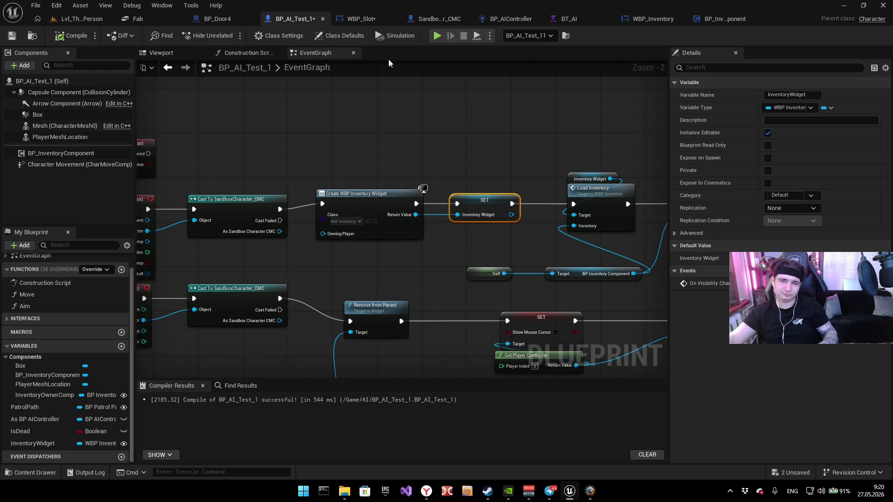
- Switch to the SandboxCharacter_CMC blueprint's event graph
{"action": "left_click", "coordinate": [434, 19]}
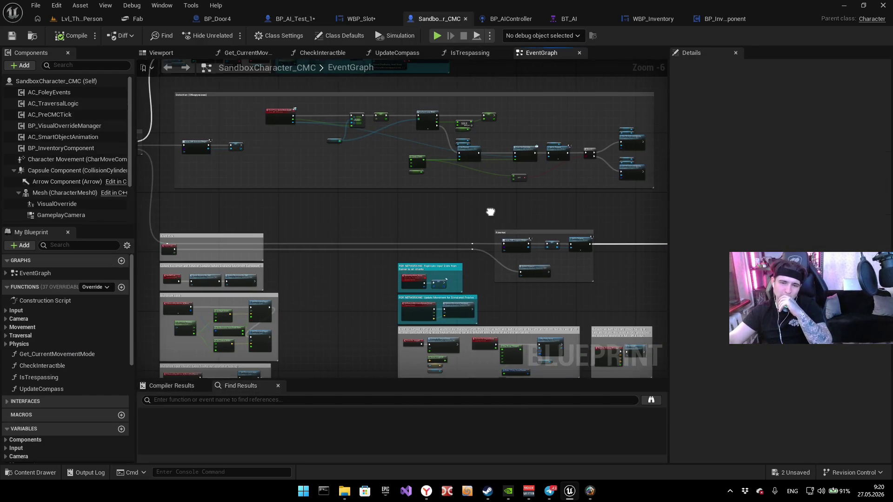
- Glance across the SandboxCharacter_CMC and BP_AIController event graphs
{"action": "left_click_drag", "start_coordinate": [491, 212], "coordinate": [430, 214]}
{"action": "left_click", "coordinate": [486, 21]}
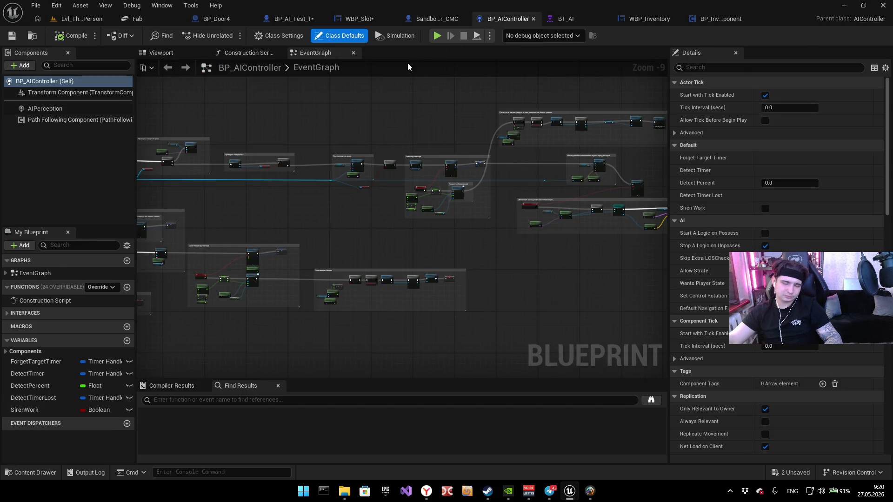
{"action": "mouse_move", "coordinate": [399, 158]}
{"action": "left_mouse_down"}
{"action": "mouse_move", "coordinate": [384, 170]}
{"action": "mouse_move", "coordinate": [364, 161]}
{"action": "left_mouse_up"}
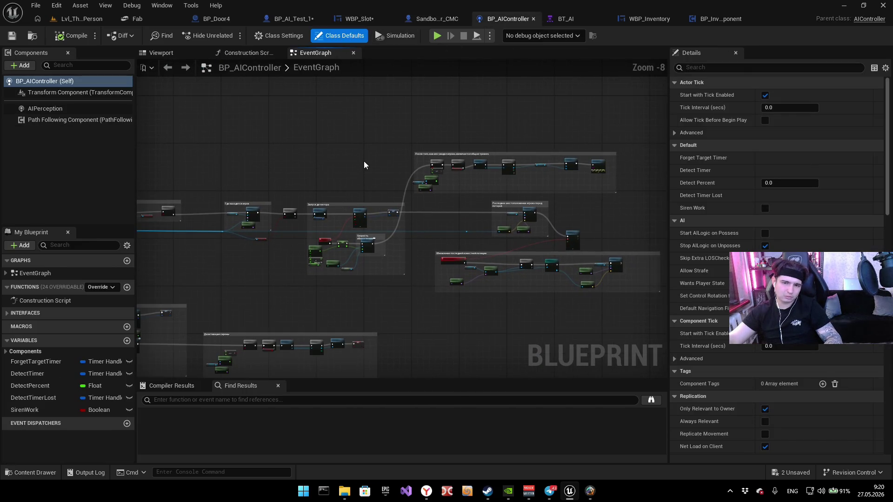
{"action": "scroll", "coordinate": [364, 161], "scroll_direction": "up", "scroll_amount": 5}
{"action": "scroll", "coordinate": [489, 169], "scroll_direction": "down", "scroll_amount": 5}
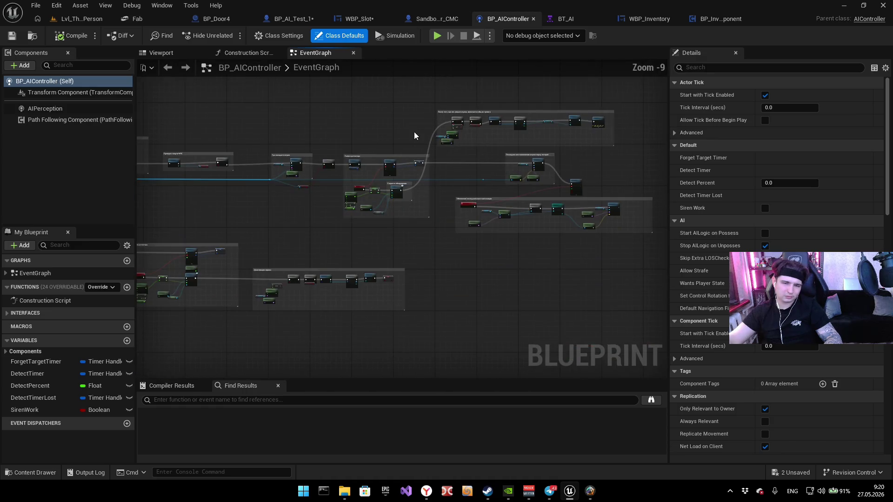
{"action": "left_click", "coordinate": [424, 18]}
- In BP_AI_Test_1, inspect the Inventory Widget and Inventory Owner Comp setters around Load Inventory, then go to WBP_Slot
{"action": "left_click", "coordinate": [373, 19]}
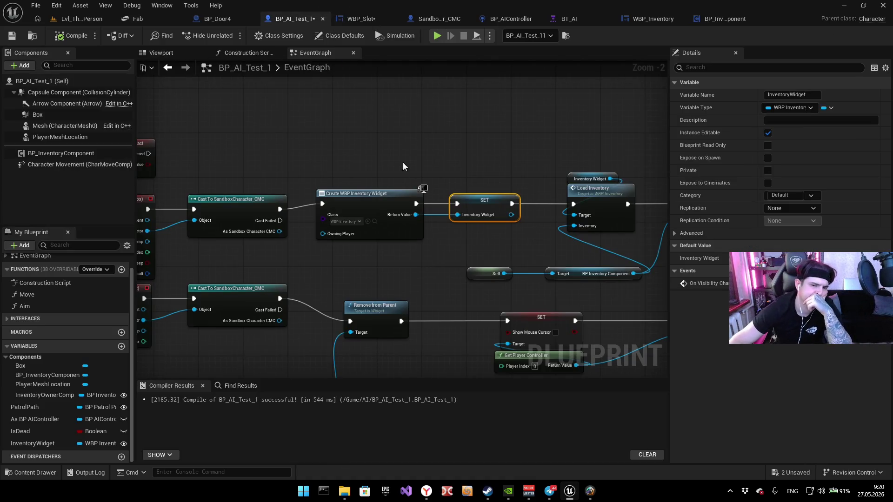
{"action": "mouse_move", "coordinate": [376, 175]}
{"action": "left_mouse_down"}
{"action": "mouse_move", "coordinate": [473, 180]}
{"action": "mouse_move", "coordinate": [420, 176]}
{"action": "left_mouse_up"}
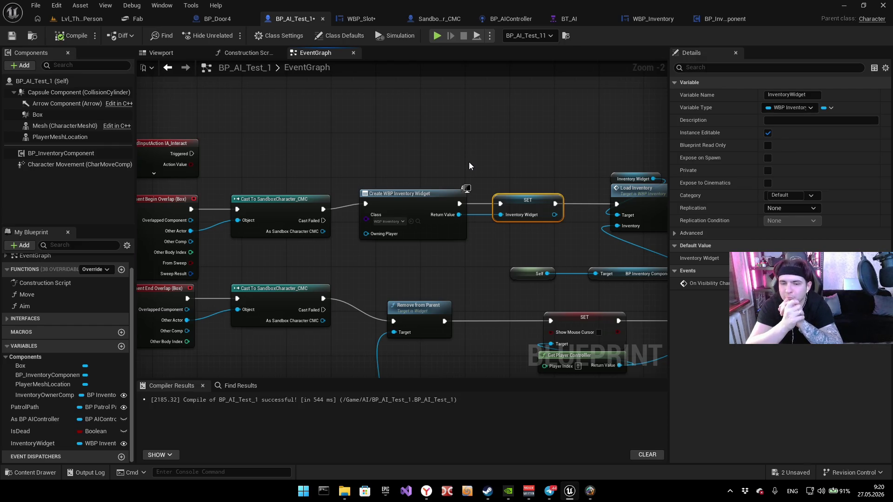
{"action": "mouse_move", "coordinate": [469, 162]}
{"action": "left_mouse_down"}
{"action": "mouse_move", "coordinate": [459, 165]}
{"action": "mouse_move", "coordinate": [547, 186]}
{"action": "left_mouse_up"}
{"action": "scroll", "coordinate": [546, 186], "scroll_direction": "up", "scroll_amount": 2}
{"action": "left_click", "coordinate": [548, 200]}
{"action": "left_click", "coordinate": [257, 205]}
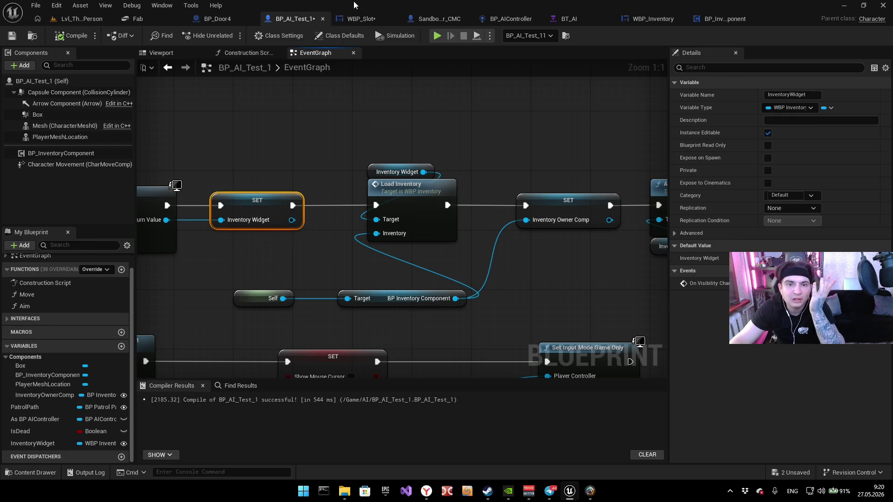
{"action": "left_click", "coordinate": [359, 17]}
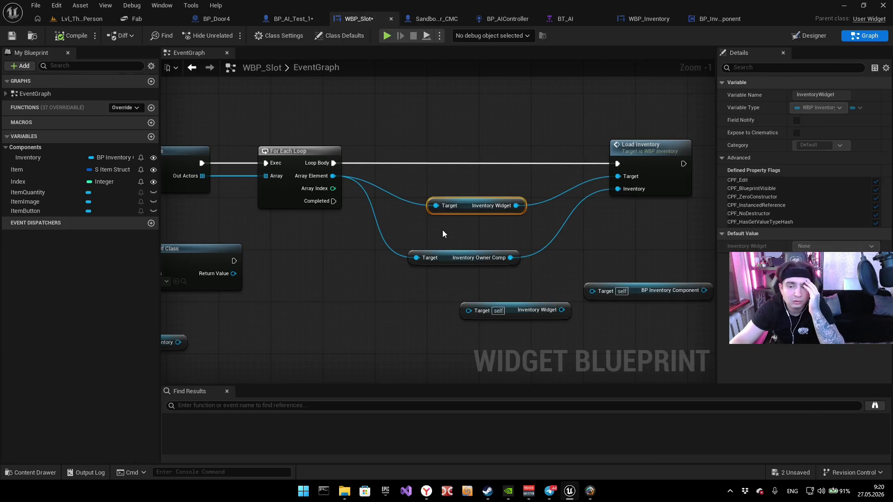
- In WBP_Slot, cancel a stray Inventory Widget connection and pan back to the loop and Load Inventory
{"action": "mouse_move", "coordinate": [518, 206]}
{"action": "left_mouse_down"}
{"action": "mouse_move", "coordinate": [616, 191]}
{"action": "mouse_move", "coordinate": [581, 265]}
{"action": "left_mouse_up"}
{"action": "left_click", "coordinate": [488, 245]}
{"action": "mouse_move", "coordinate": [329, 226]}
{"action": "left_mouse_down"}
{"action": "mouse_move", "coordinate": [480, 214]}
{"action": "mouse_move", "coordinate": [614, 240]}
{"action": "mouse_move", "coordinate": [572, 249]}
{"action": "mouse_move", "coordinate": [460, 217]}
{"action": "mouse_move", "coordinate": [396, 225]}
{"action": "left_mouse_up"}
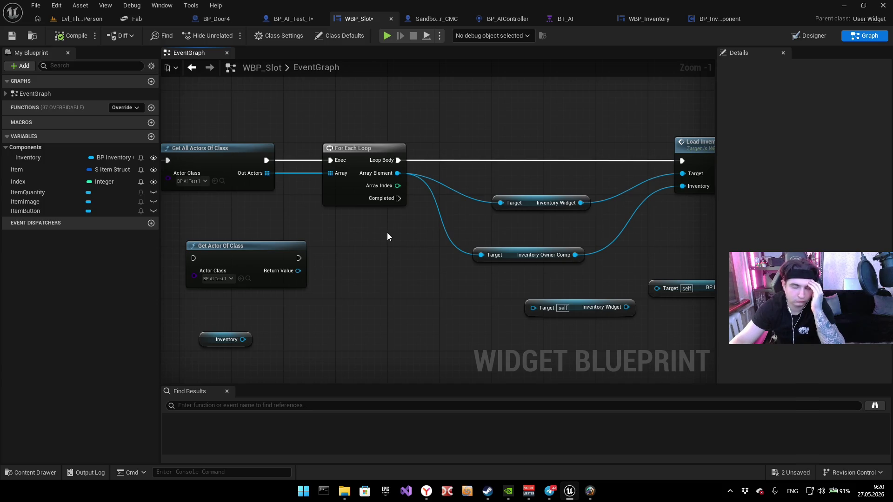
{"action": "mouse_move", "coordinate": [299, 232]}
{"action": "left_mouse_down"}
{"action": "mouse_move", "coordinate": [449, 229]}
{"action": "mouse_move", "coordinate": [437, 236]}
{"action": "mouse_move", "coordinate": [593, 242]}
{"action": "mouse_move", "coordinate": [361, 235]}
{"action": "left_mouse_up"}
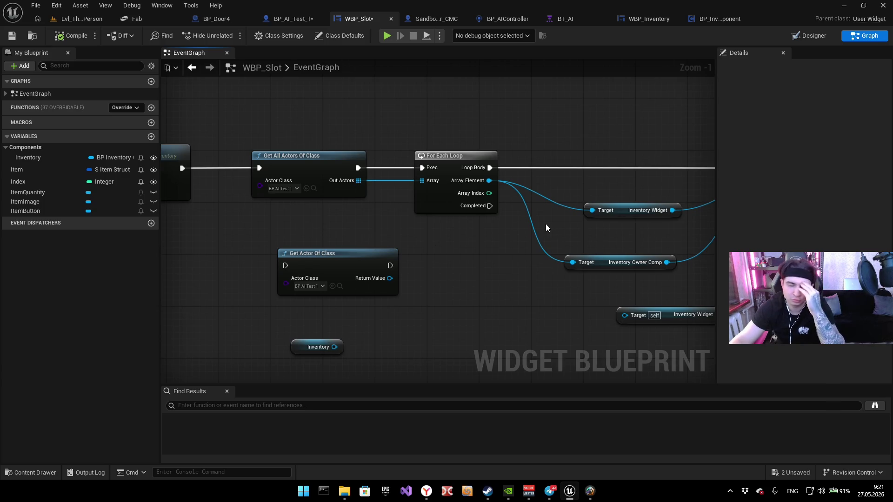
{"action": "mouse_move", "coordinate": [468, 239]}
{"action": "left_mouse_down"}
{"action": "mouse_move", "coordinate": [386, 253]}
{"action": "mouse_move", "coordinate": [297, 239]}
{"action": "mouse_move", "coordinate": [464, 211]}
{"action": "left_mouse_up"}
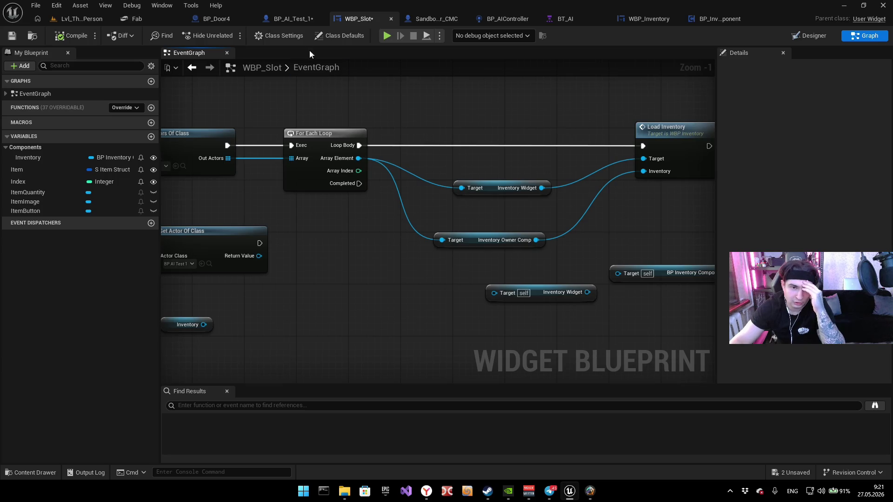
- Return to BP_AI_Test_1 and frame the overlap, cast and widget-creation nodes
{"action": "left_click", "coordinate": [294, 19]}
{"action": "scroll", "coordinate": [358, 146], "scroll_direction": "down", "scroll_amount": 1}
{"action": "mouse_move", "coordinate": [358, 150]}
{"action": "left_mouse_down"}
{"action": "mouse_move", "coordinate": [564, 118]}
{"action": "mouse_move", "coordinate": [381, 135]}
{"action": "left_mouse_up"}
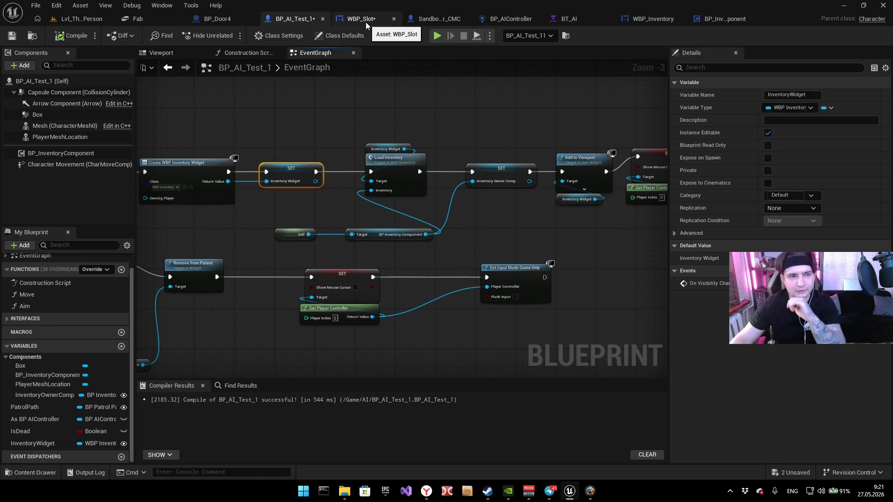
{"action": "left_click", "coordinate": [35, 6]}
- Save all modified blueprints with File > Save All
{"action": "mouse_move", "coordinate": [36, 5]}
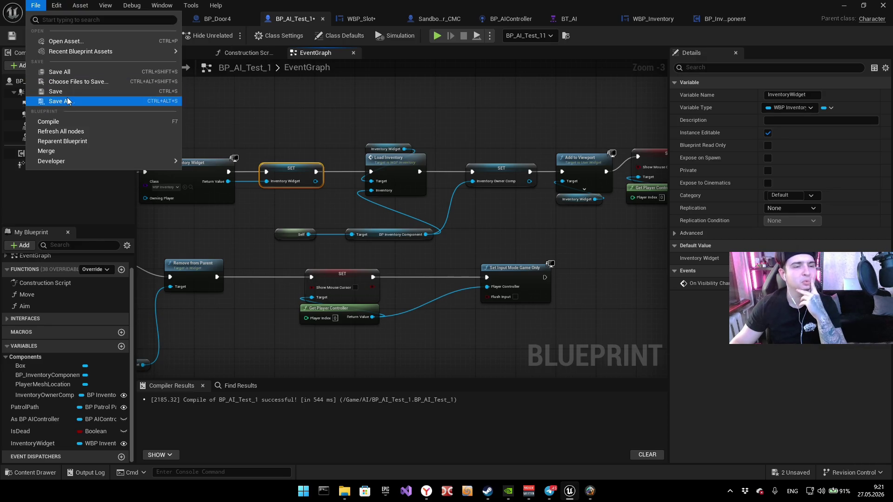
{"action": "left_click", "coordinate": [59, 72]}
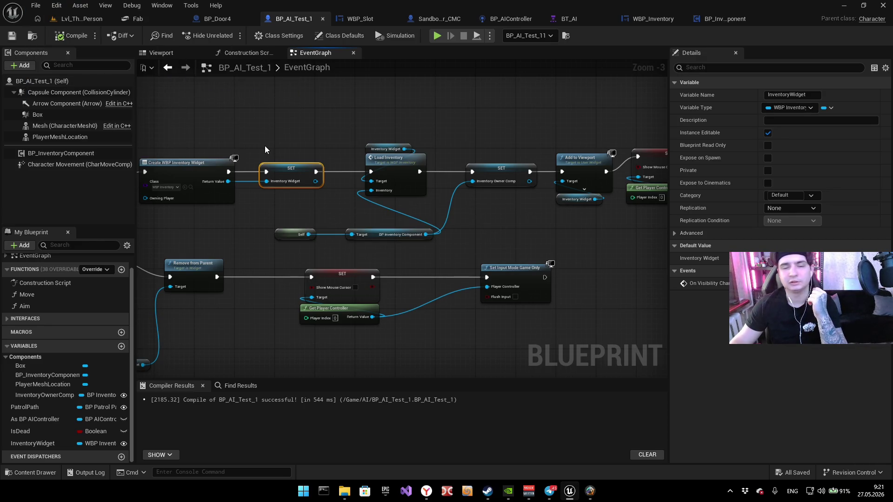
{"action": "scroll", "coordinate": [364, 127], "scroll_direction": "down", "scroll_amount": 2}
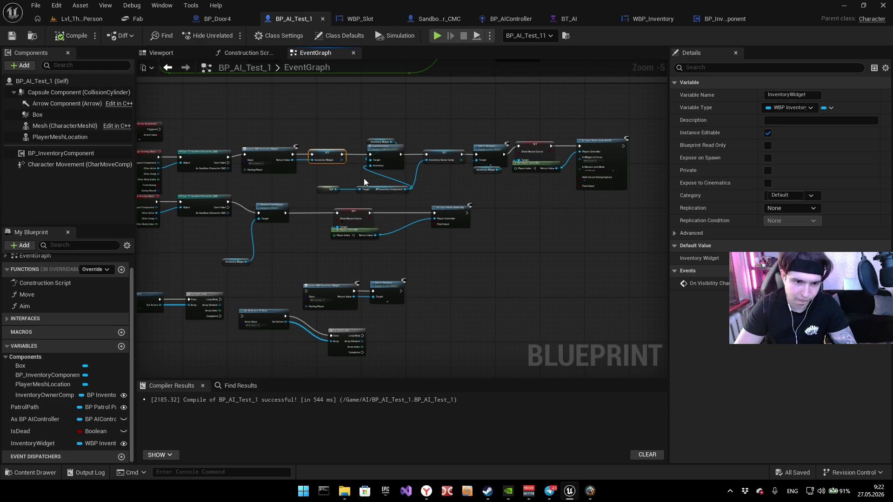
- Pan the event graph to centre the NPC starting-items loops
{"action": "scroll", "coordinate": [471, 214], "scroll_direction": "up", "scroll_amount": 3}
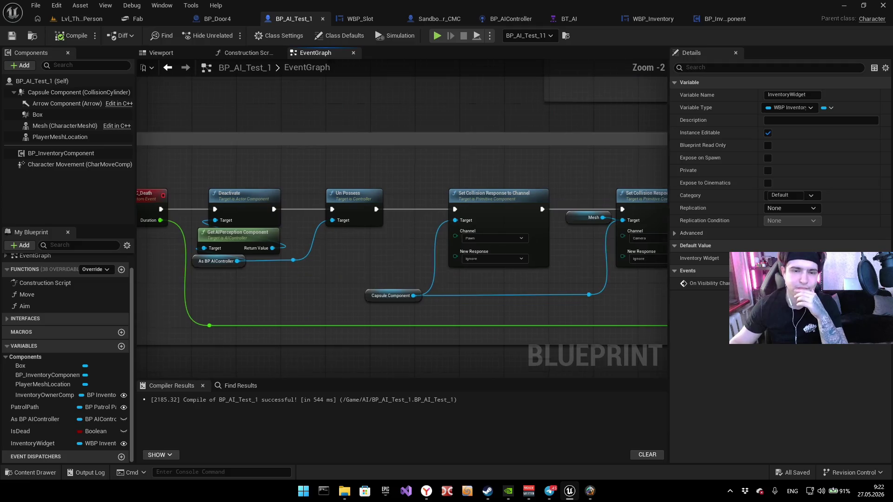
{"action": "left_click_drag", "start_coordinate": [490, 214], "coordinate": [457, 239]}
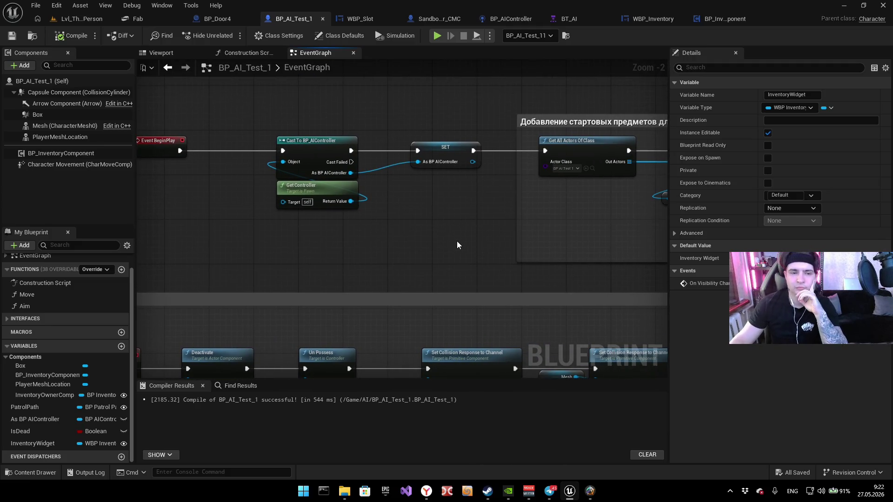
{"action": "left_click_drag", "start_coordinate": [420, 199], "coordinate": [361, 200]}
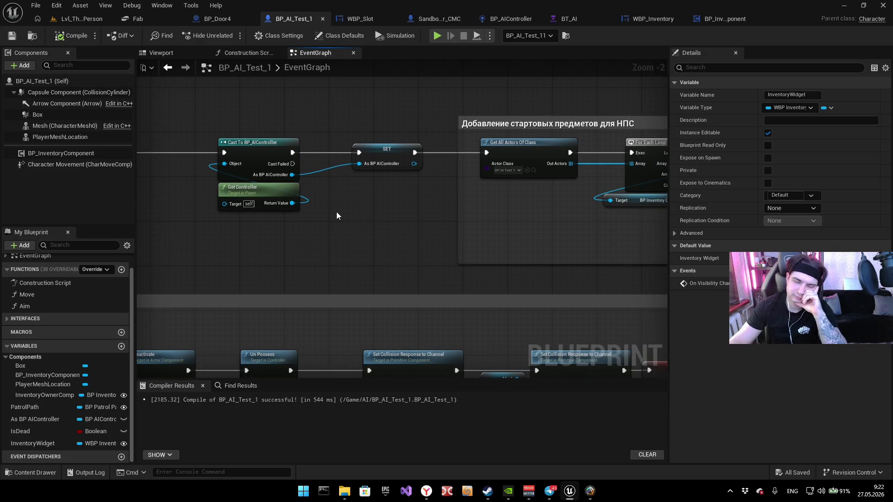
{"action": "scroll", "coordinate": [332, 227], "scroll_direction": "down", "scroll_amount": 2}
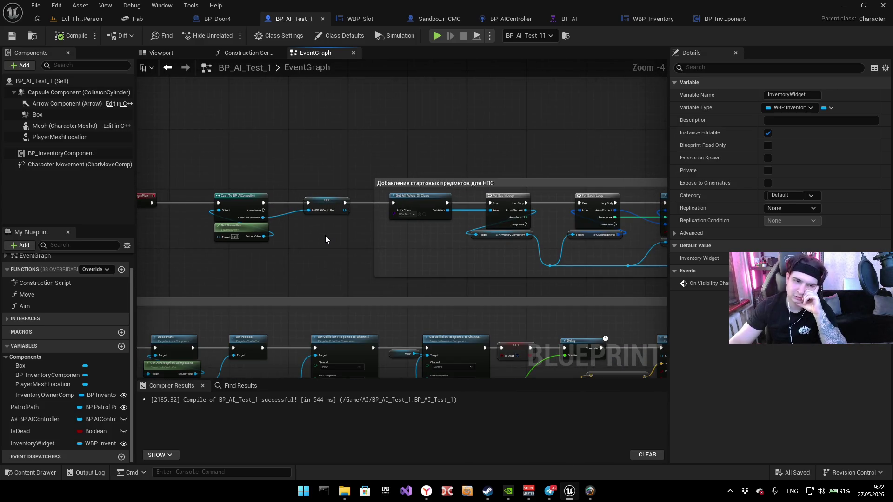
{"action": "left_click_drag", "start_coordinate": [489, 174], "coordinate": [468, 171]}
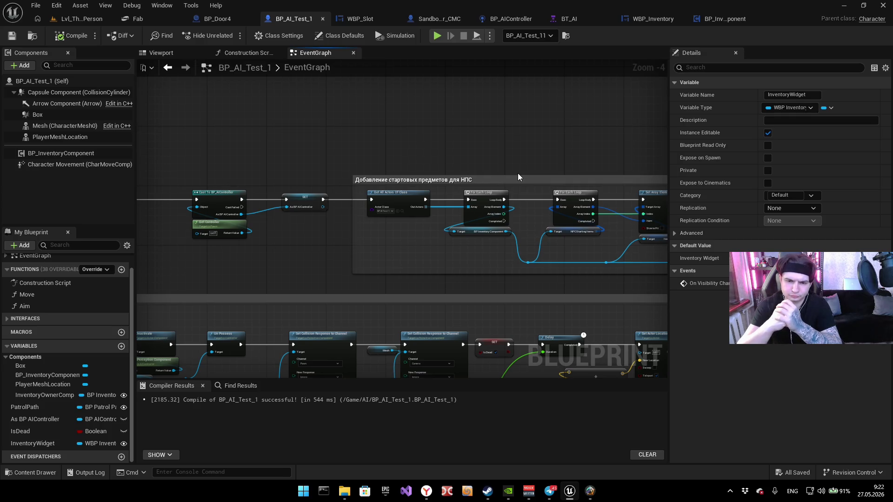
- Delete the SET Inventory Owner Comp node from BP_AI_Test_1's Load Inventory chain
{"action": "scroll", "coordinate": [520, 163], "scroll_direction": "down", "scroll_amount": 3}
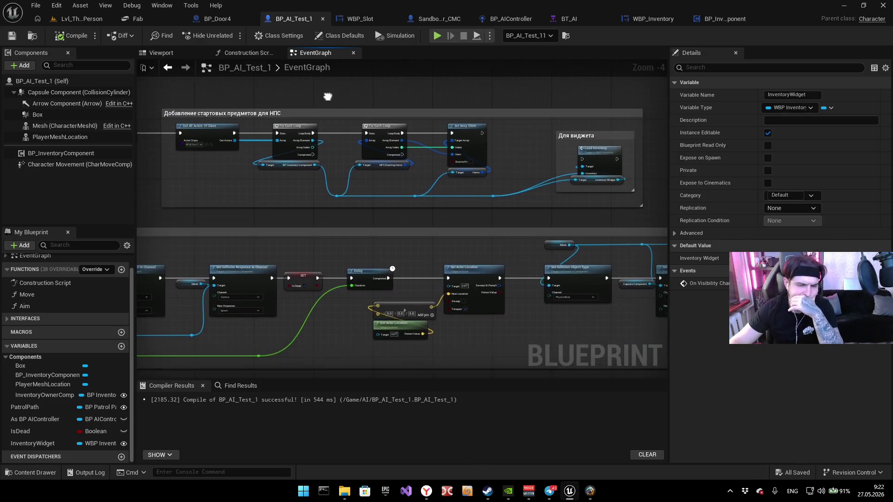
{"action": "scroll", "coordinate": [450, 181], "scroll_direction": "up", "scroll_amount": 3}
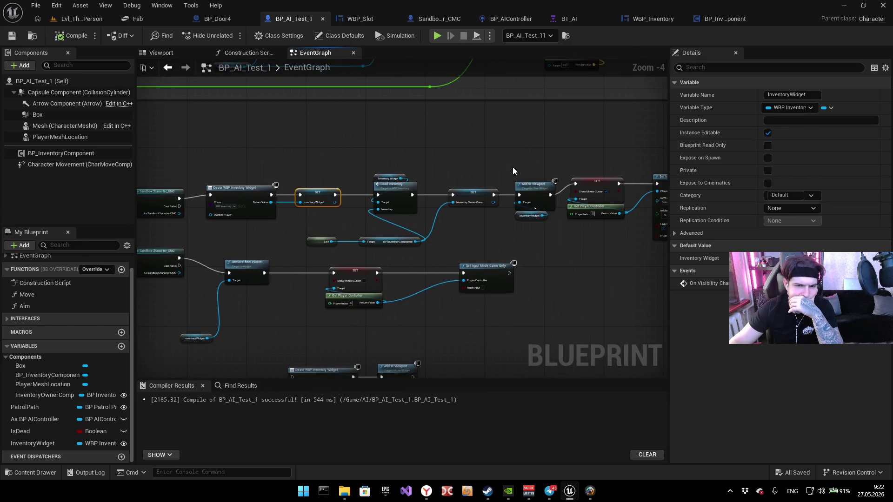
{"action": "mouse_move", "coordinate": [473, 161]}
{"action": "left_mouse_down"}
{"action": "mouse_move", "coordinate": [484, 145]}
{"action": "mouse_move", "coordinate": [471, 134]}
{"action": "left_mouse_up"}
{"action": "left_click", "coordinate": [486, 168]}
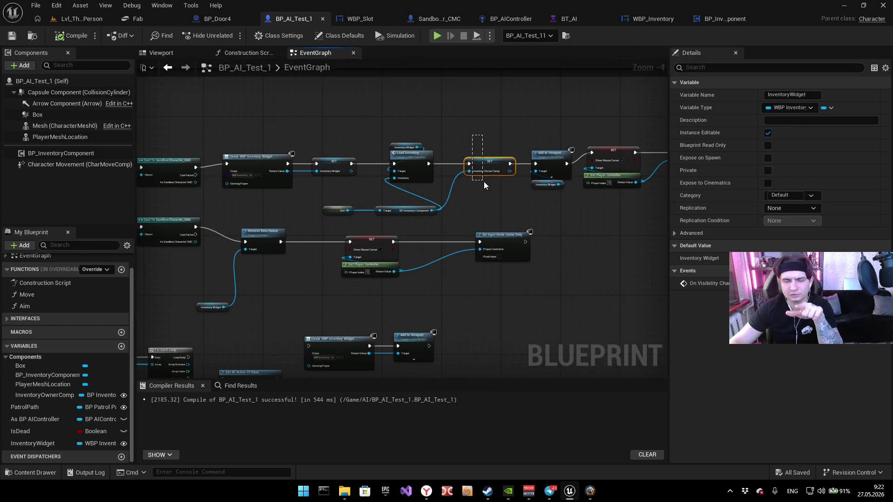
{"action": "scroll", "coordinate": [473, 183], "scroll_direction": "up", "scroll_amount": 3}
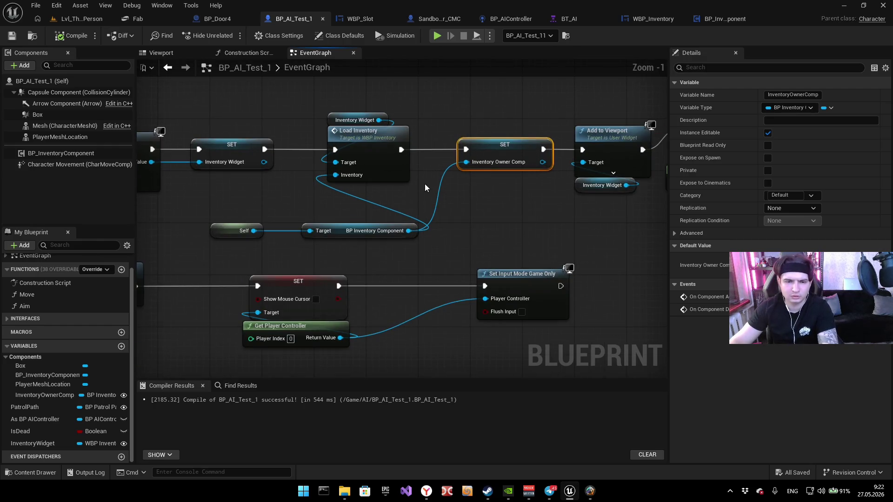
{"action": "key", "text": "Delete"}
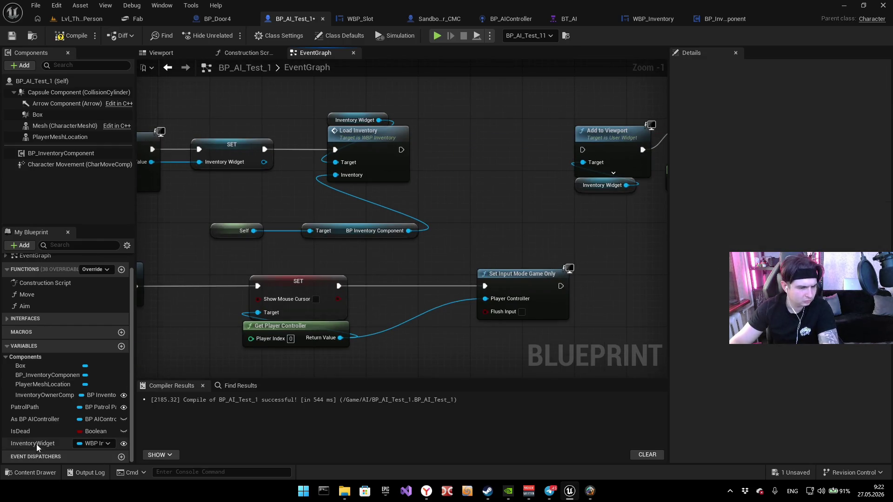
- Delete the InventoryOwnerComp variable and confirm the removal
{"action": "left_click", "coordinate": [44, 396]}
{"action": "right_click", "coordinate": [45, 396]}
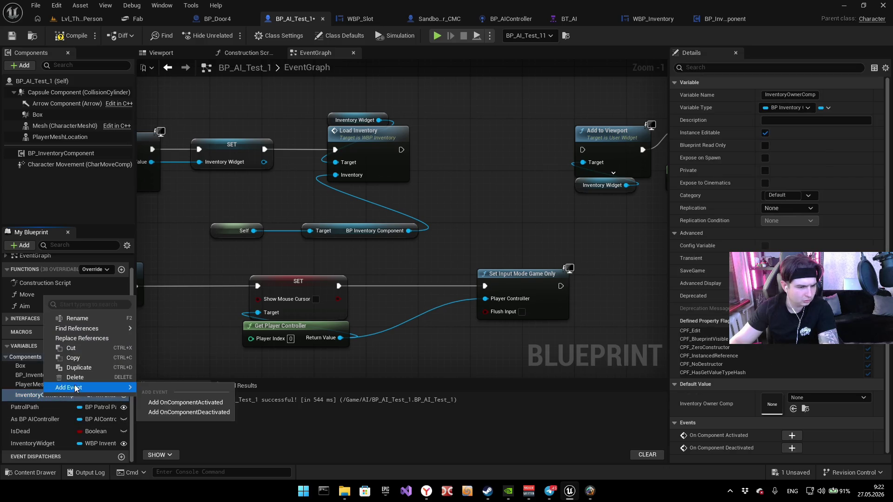
{"action": "key", "text": "Delete"}
{"action": "left_click", "coordinate": [514, 263]}
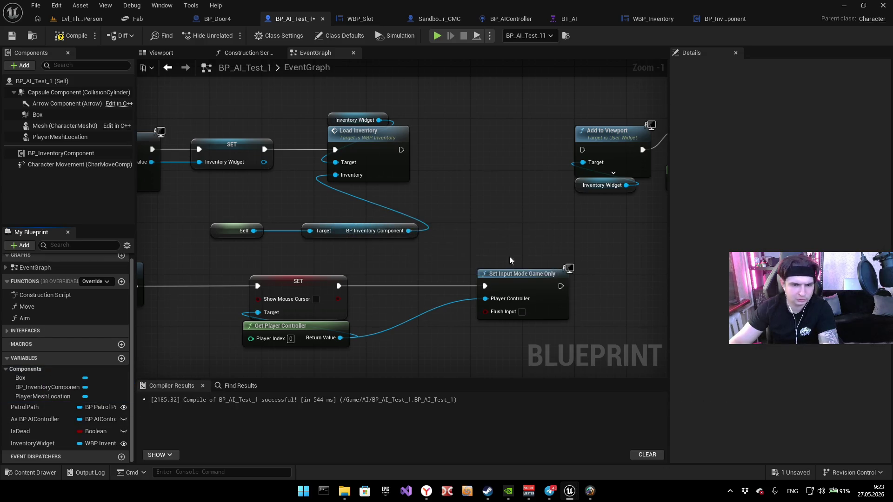
- In WBP_Slot, delete the Inventory Owner Comp getter and bring the loop and Load Inventory into view
{"action": "left_click", "coordinate": [360, 18]}
{"action": "scroll", "coordinate": [493, 221], "scroll_direction": "down", "scroll_amount": 2}
{"action": "scroll", "coordinate": [493, 221], "scroll_direction": "up", "scroll_amount": 4}
{"action": "left_click", "coordinate": [482, 209]}
{"action": "key", "text": "Delete"}
{"action": "mouse_move", "coordinate": [483, 207]}
{"action": "left_mouse_down"}
{"action": "mouse_move", "coordinate": [448, 228]}
{"action": "mouse_move", "coordinate": [351, 234]}
{"action": "mouse_move", "coordinate": [374, 207]}
{"action": "left_mouse_up"}
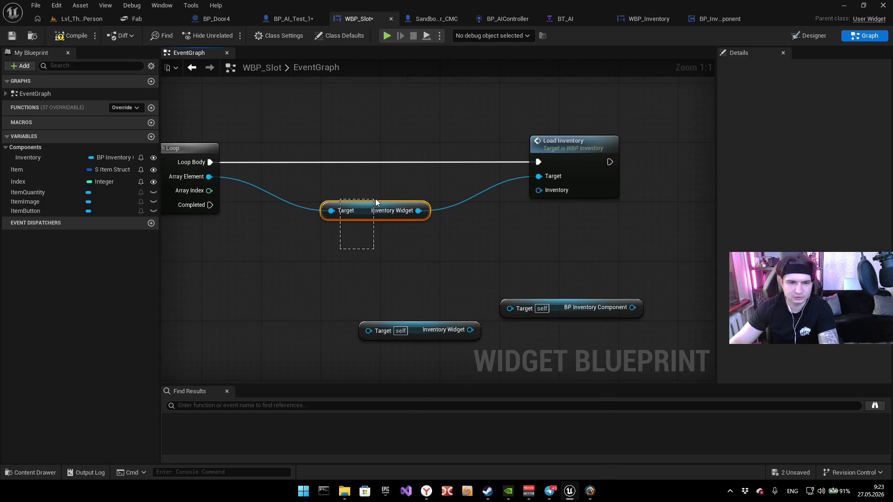
- Delete the leftover node and reposition the Inventory Widget getter between the loop and Load Inventory
{"action": "key", "text": "Delete"}
{"action": "left_click_drag", "start_coordinate": [183, 176], "coordinate": [540, 179]}
{"action": "mouse_move", "coordinate": [261, 177]}
{"action": "left_mouse_down"}
{"action": "mouse_move", "coordinate": [568, 192]}
{"action": "mouse_move", "coordinate": [560, 192]}
{"action": "left_mouse_up"}
{"action": "left_click", "coordinate": [529, 199]}
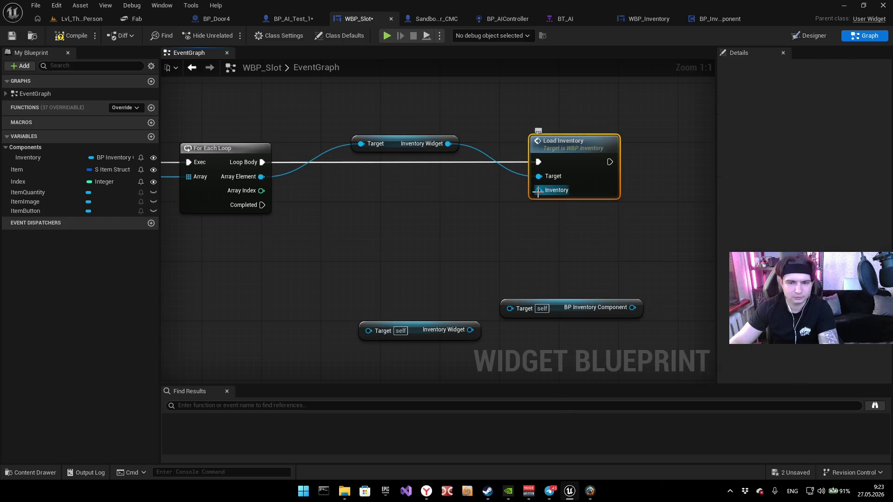
{"action": "left_click_drag", "start_coordinate": [258, 177], "coordinate": [241, 173]}
{"action": "key", "text": "Escape"}
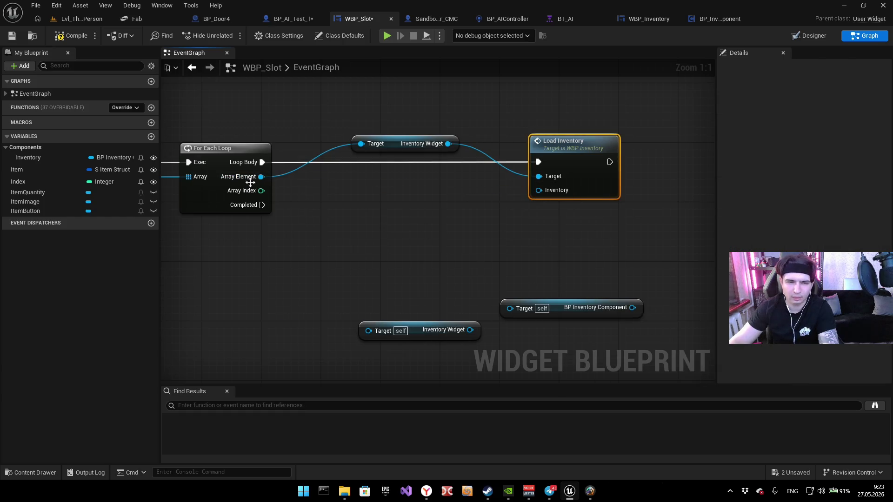
{"action": "left_click_drag", "start_coordinate": [391, 148], "coordinate": [392, 186]}
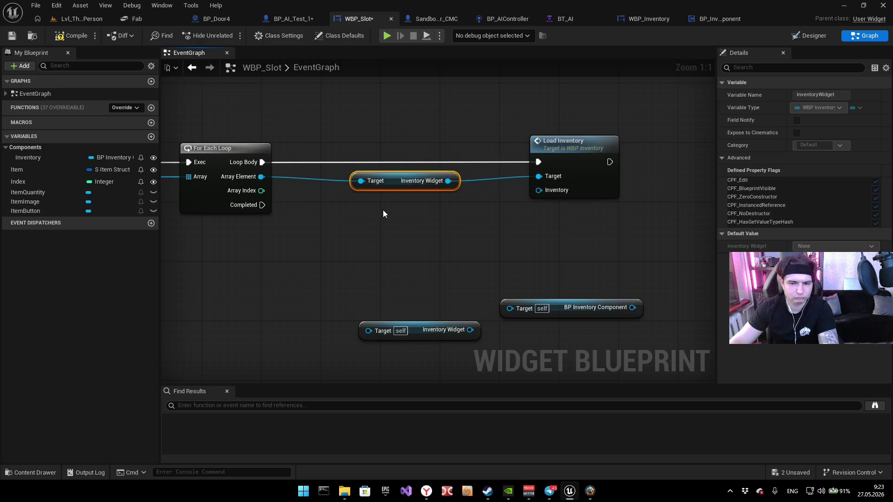
- Add a Get BP Inventory Component node from Array Element, found by searching 'inventory comp'
{"action": "left_click_drag", "start_coordinate": [313, 171], "coordinate": [423, 235]}
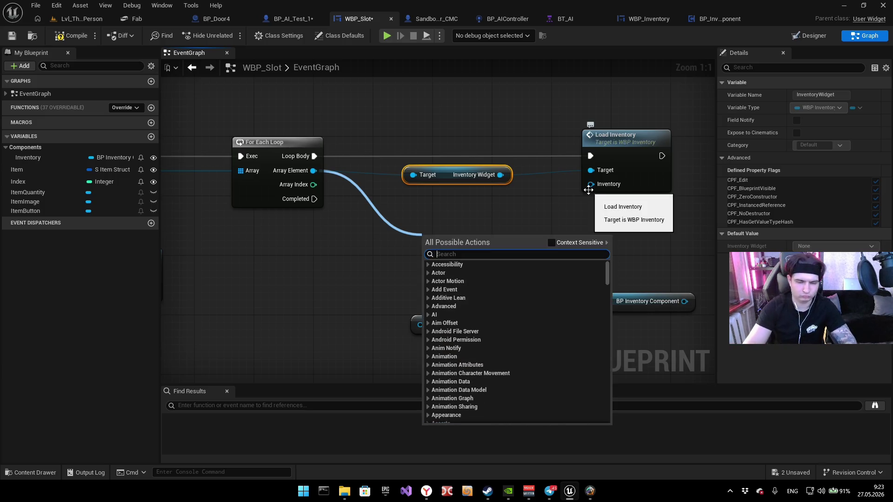
{"action": "type", "text": "inventory "}
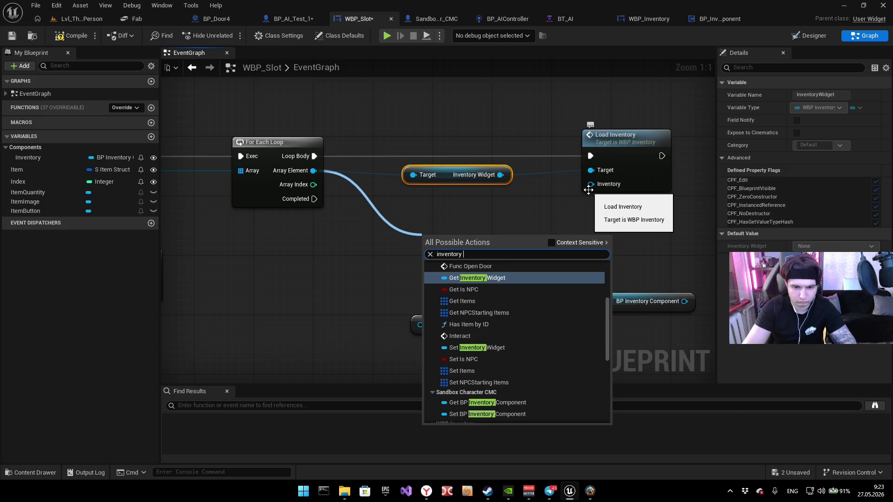
{"action": "type", "text": "comp"}
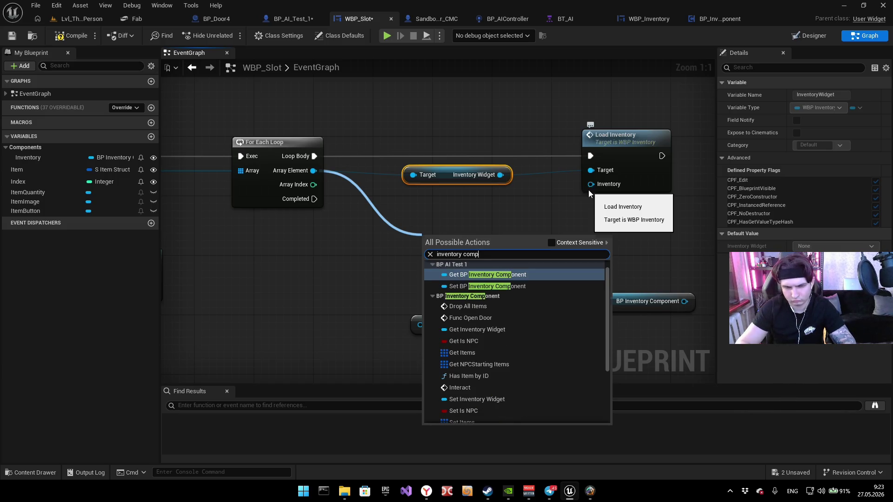
{"action": "key", "text": "Return"}
{"action": "mouse_move", "coordinate": [512, 244]}
{"action": "left_mouse_down"}
{"action": "mouse_move", "coordinate": [623, 193]}
{"action": "mouse_move", "coordinate": [529, 217]}
{"action": "mouse_move", "coordinate": [605, 185]}
{"action": "mouse_move", "coordinate": [596, 184]}
{"action": "left_mouse_up"}
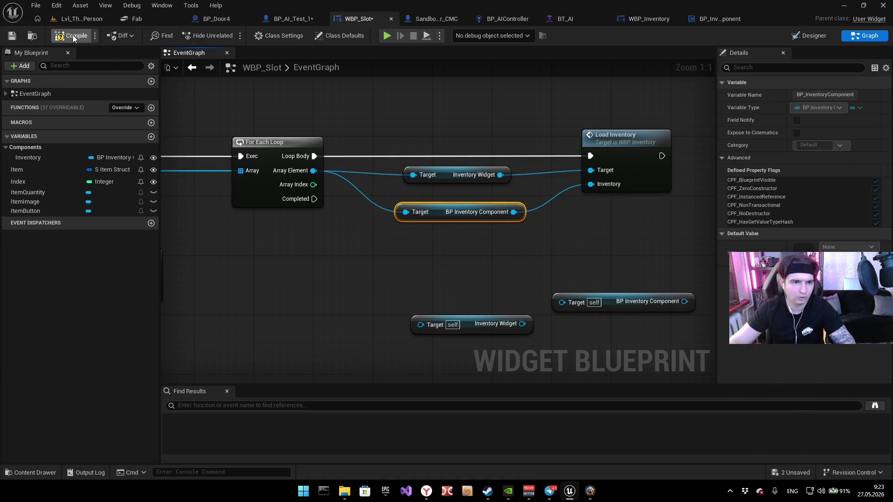
- Break the exec link into Get All Actors Of Class and select it, For Each Loop and Load Inventory
{"action": "mouse_move", "coordinate": [233, 147]}
{"action": "left_mouse_down"}
{"action": "mouse_move", "coordinate": [319, 134]}
{"action": "mouse_move", "coordinate": [319, 167]}
{"action": "mouse_move", "coordinate": [484, 169]}
{"action": "left_mouse_up"}
{"action": "scroll", "coordinate": [319, 134], "scroll_direction": "down", "scroll_amount": 2}
{"action": "left_click", "coordinate": [339, 175], "text": "alt"}
{"action": "scroll", "coordinate": [378, 201], "scroll_direction": "down", "scroll_amount": 1}
{"action": "mouse_move", "coordinate": [378, 202]}
{"action": "left_mouse_down"}
{"action": "mouse_move", "coordinate": [277, 148]}
{"action": "mouse_move", "coordinate": [685, 249]}
{"action": "left_mouse_up"}
- Add a comment titled 'Нельзя передавать всех персонажей' around the selected nodes
{"action": "type", "text": "c"}
{"action": "type", "text": "Ytk"}
{"action": "key", "text": "BackSpace"}
{"action": "key", "text": "alt+shift"}
{"action": "type", "text": "Не"}
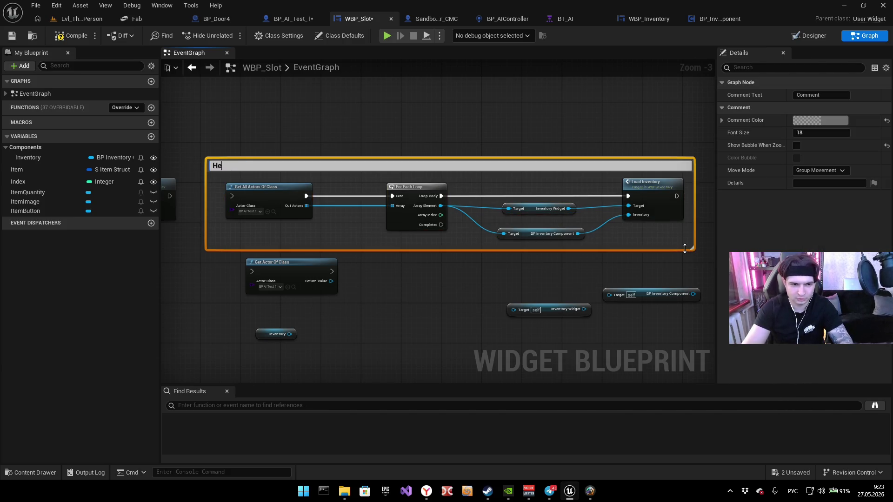
{"action": "type", "text": "льзя"}
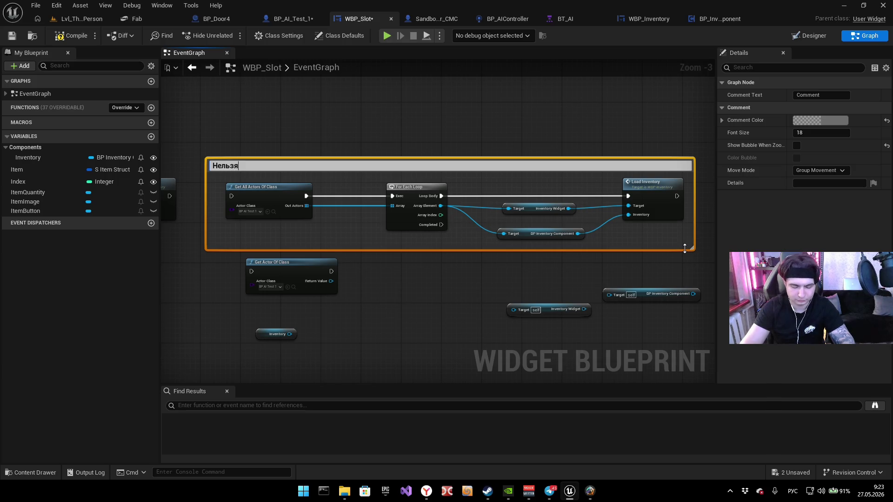
{"action": "type", "text": " передавать в"}
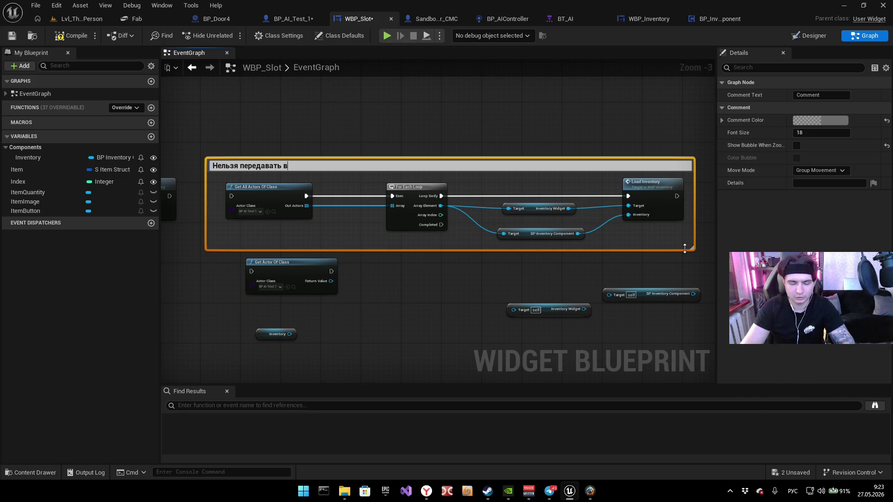
{"action": "type", "text": "сех персонажей"}
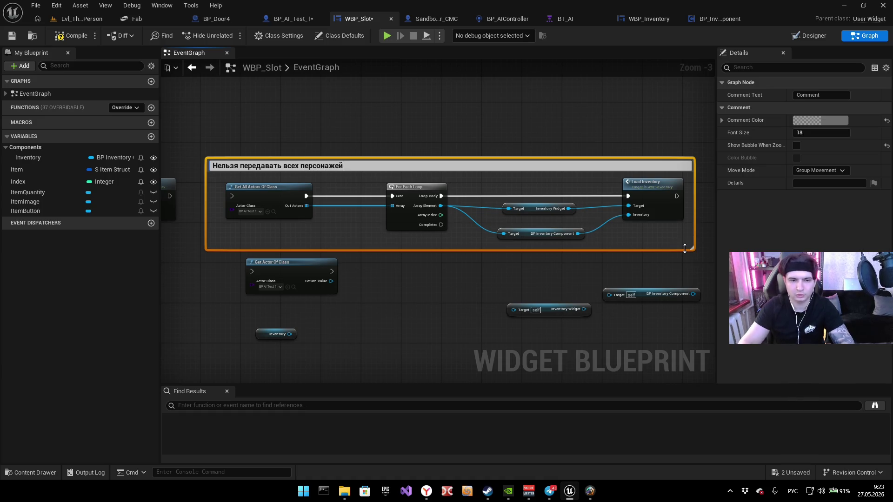
{"action": "key", "text": "Return"}
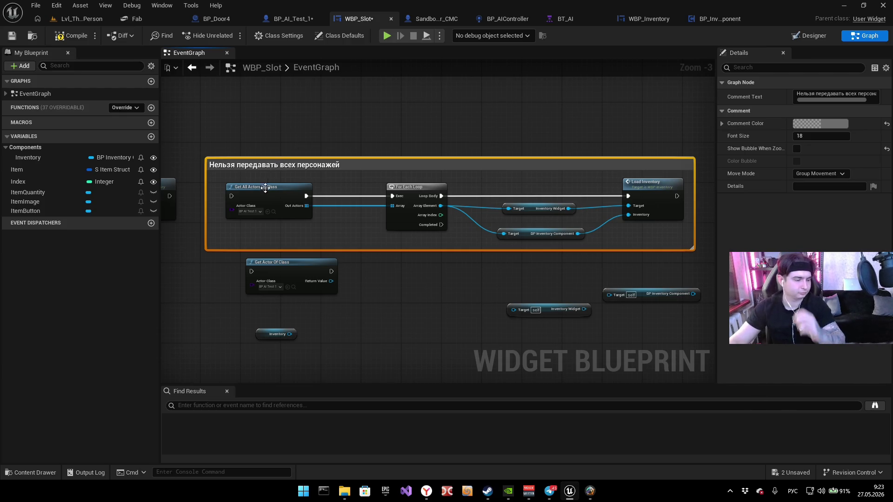
- Extend the comment title with ', перенеси компонент в аи контроллер'
{"action": "double_click", "coordinate": [349, 166]}
{"action": "left_click", "coordinate": [353, 166]}
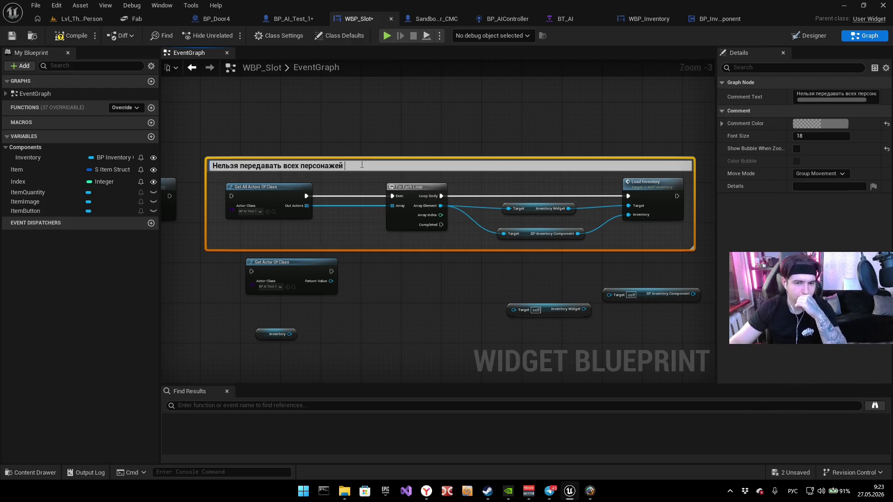
{"action": "type", "text": ", "}
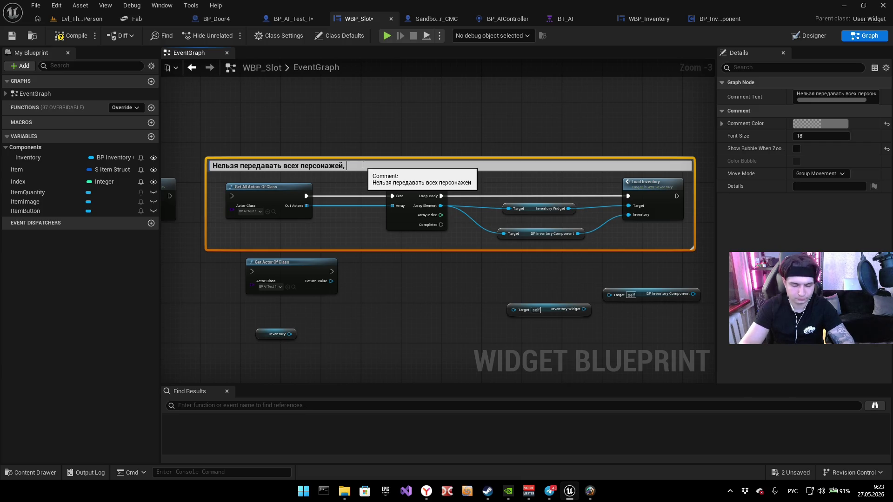
{"action": "type", "text": "перенеси компонент в"}
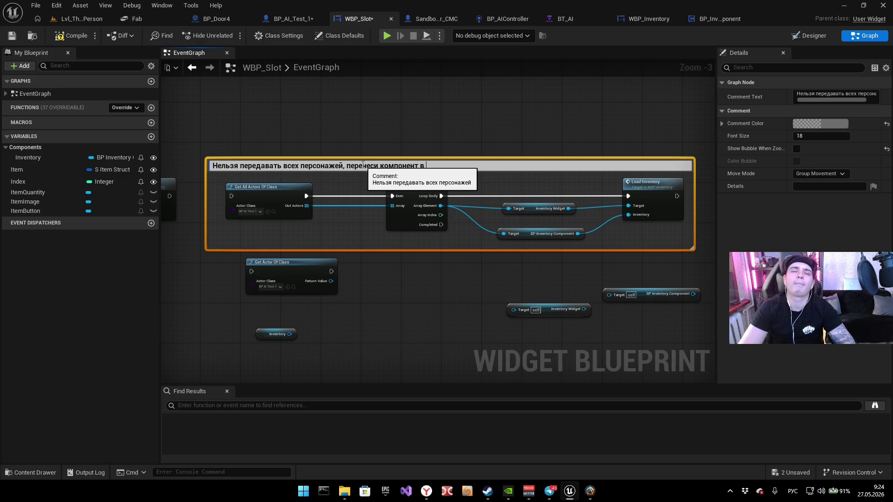
{"action": "type", "text": "аи контроллер"}
{"action": "key", "text": "Return"}
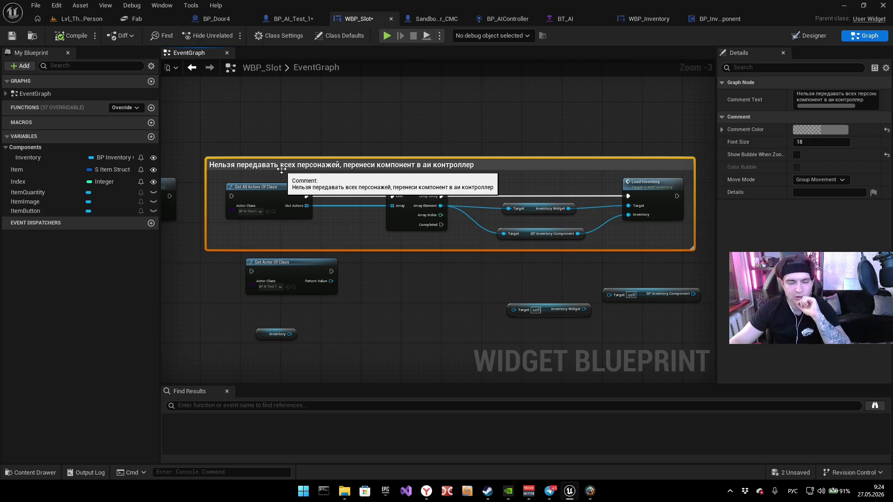
{"action": "left_click", "coordinate": [545, 497]}
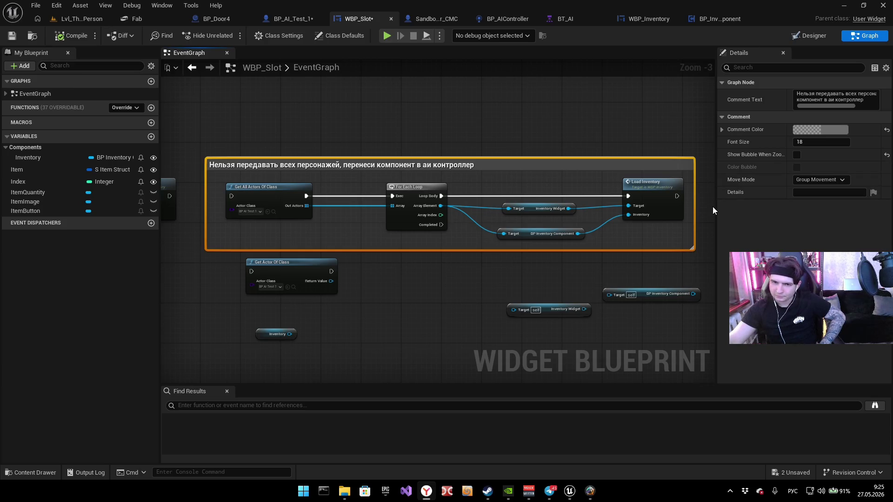
- Play-test Lvl_ThirdPerson by walking the character toward the doorway, then stop
{"action": "left_click", "coordinate": [82, 19]}
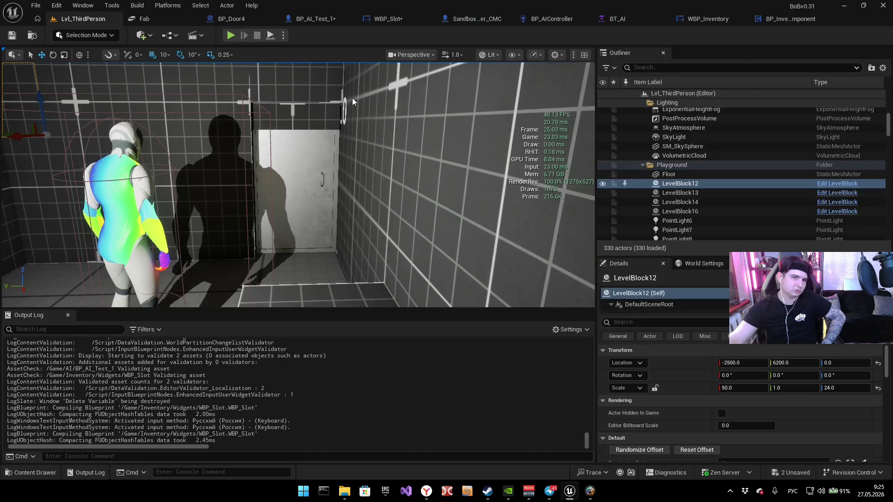
{"action": "left_click", "coordinate": [231, 35]}
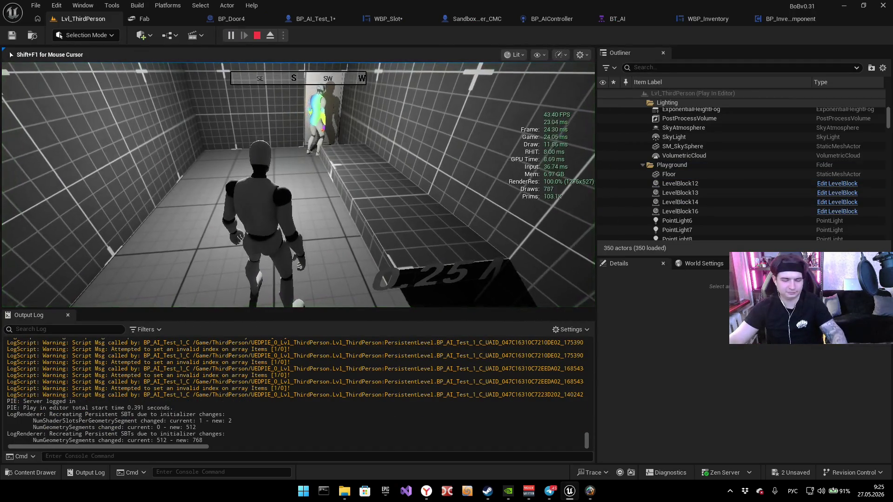
{"action": "key", "text": "w"}
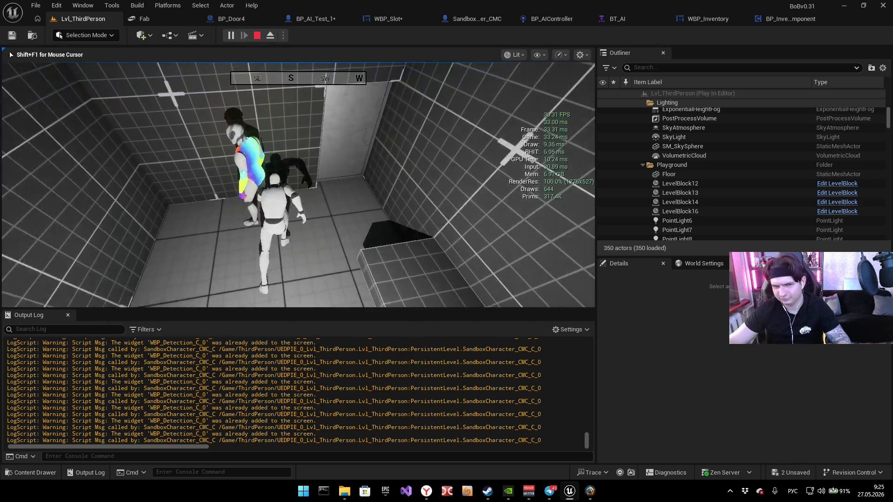
{"action": "key", "text": "Escape"}
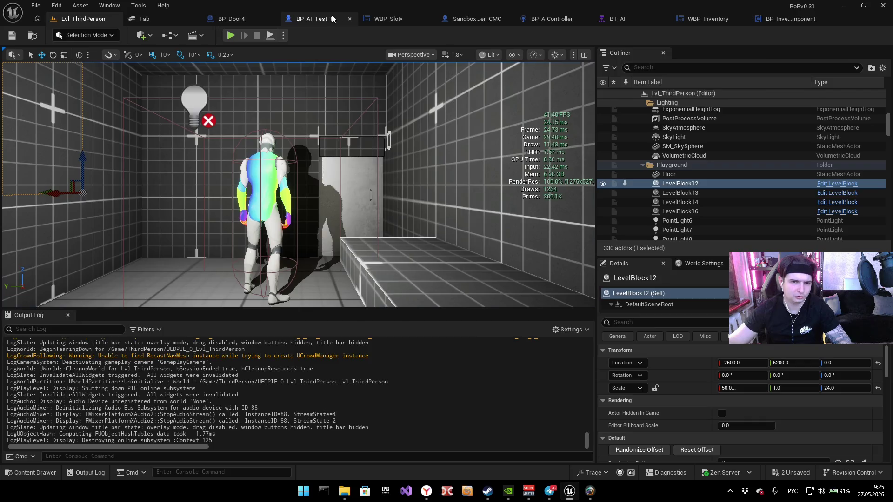
- In BP_AI_Test_1, connect Load Inventory's exec output to Add to Viewport
{"action": "left_click", "coordinate": [321, 18]}
{"action": "scroll", "coordinate": [391, 180], "scroll_direction": "down", "scroll_amount": 5}
{"action": "scroll", "coordinate": [339, 175], "scroll_direction": "up", "scroll_amount": 5}
{"action": "scroll", "coordinate": [465, 228], "scroll_direction": "down", "scroll_amount": 2}
{"action": "scroll", "coordinate": [486, 220], "scroll_direction": "down", "scroll_amount": 3}
{"action": "scroll", "coordinate": [387, 205], "scroll_direction": "up", "scroll_amount": 3}
{"action": "left_click_drag", "start_coordinate": [312, 209], "coordinate": [474, 214]}
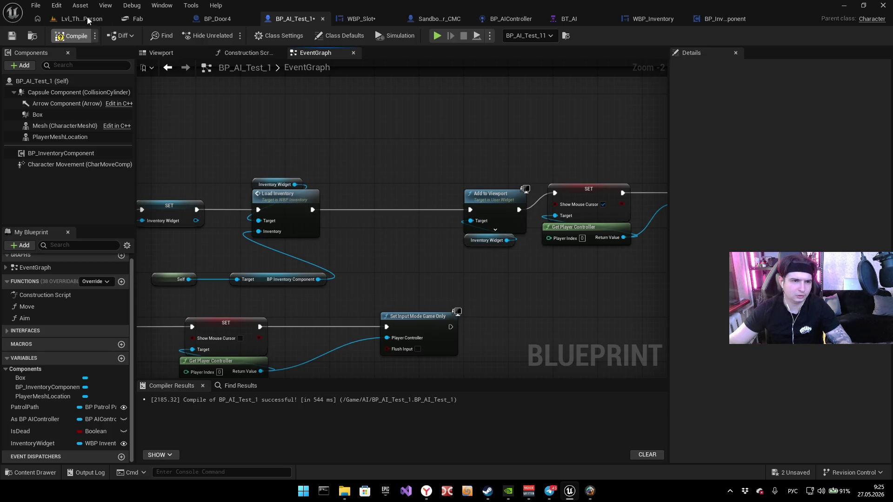
- Play-test again, walking into the hall and opening the inventory grid with I to check items
{"action": "left_click", "coordinate": [88, 17]}
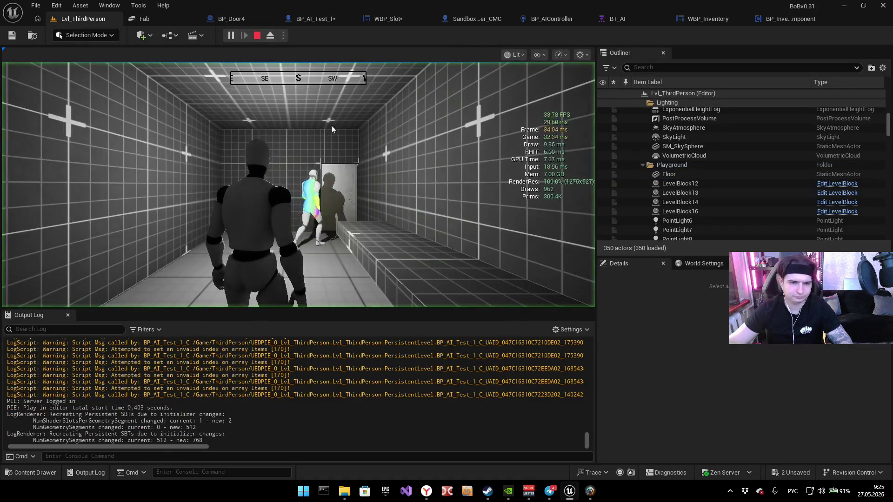
{"action": "key", "text": "w"}
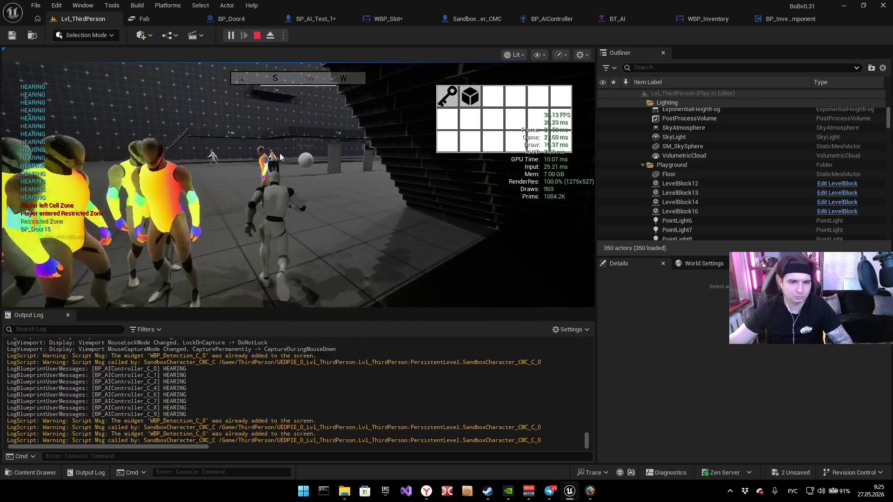
{"action": "left_click", "coordinate": [280, 156]}
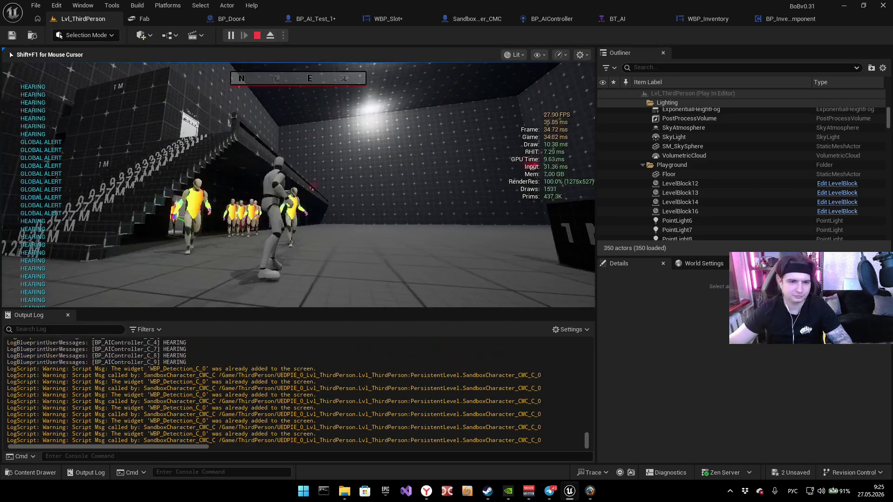
{"action": "key", "text": "i"}
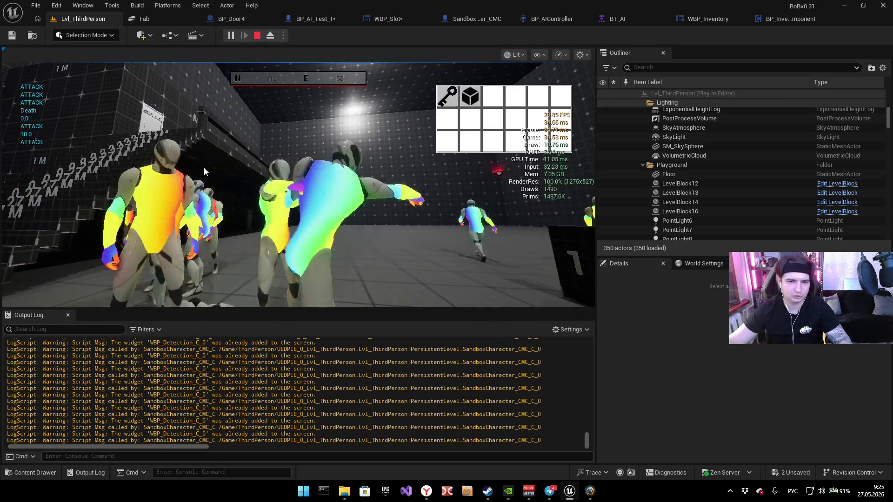
{"action": "key", "text": "Escape"}
- Save all modified assets with File > Save All
{"action": "left_click", "coordinate": [35, 5]}
{"action": "left_click", "coordinate": [71, 61]}
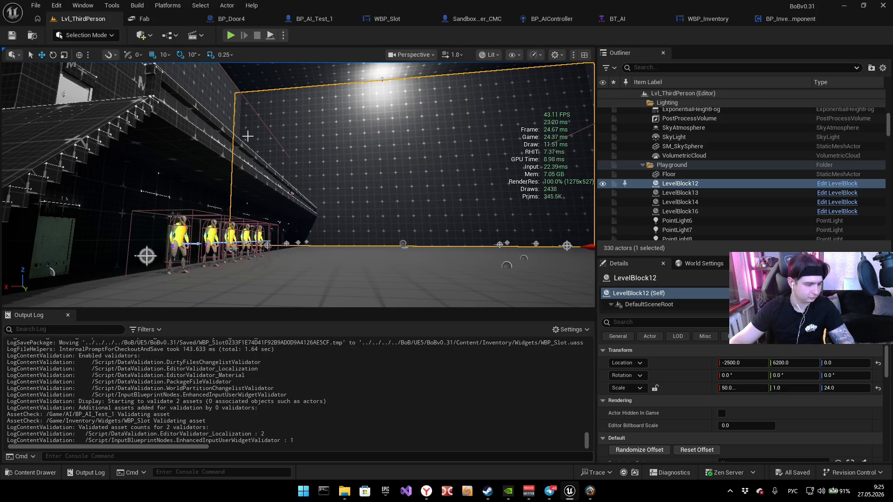
{"action": "key", "text": "alt+Tab"}
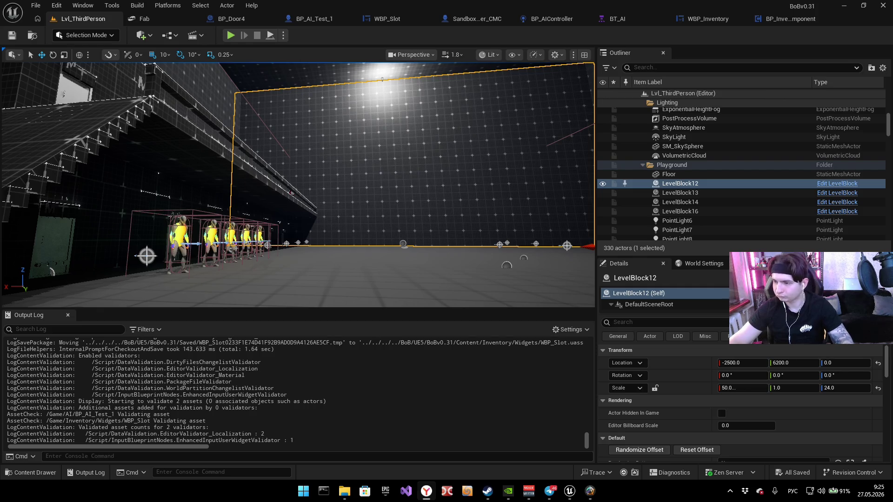
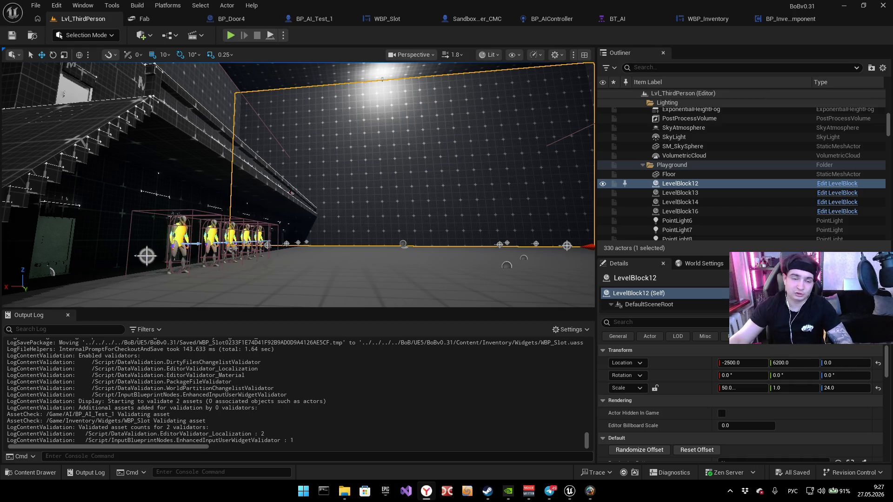
- Fly the camera forward, start Play In Editor, and toggle the inventory grid
{"action": "mouse_move", "coordinate": [316, 260]}
{"action": "left_mouse_down"}
{"action": "mouse_move", "coordinate": [311, 245]}
{"action": "mouse_move", "coordinate": [289, 272]}
{"action": "mouse_move", "coordinate": [222, 42]}
{"action": "left_mouse_up"}
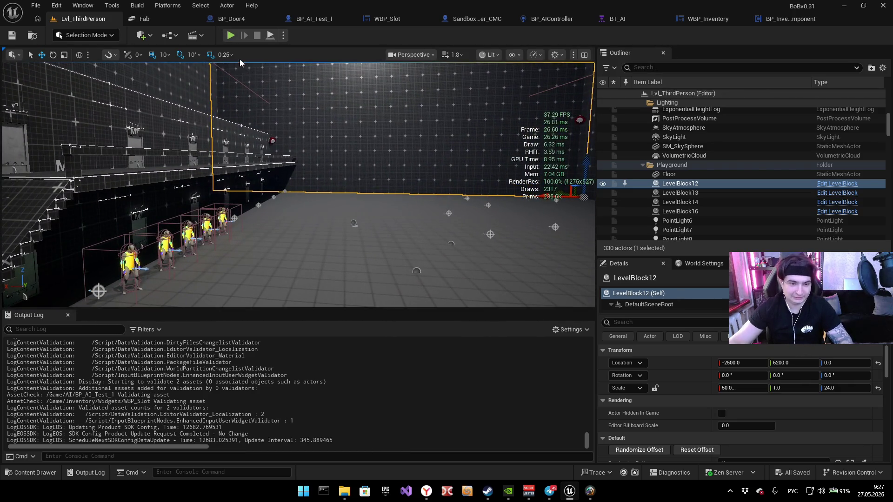
{"action": "key", "text": "alt+p"}
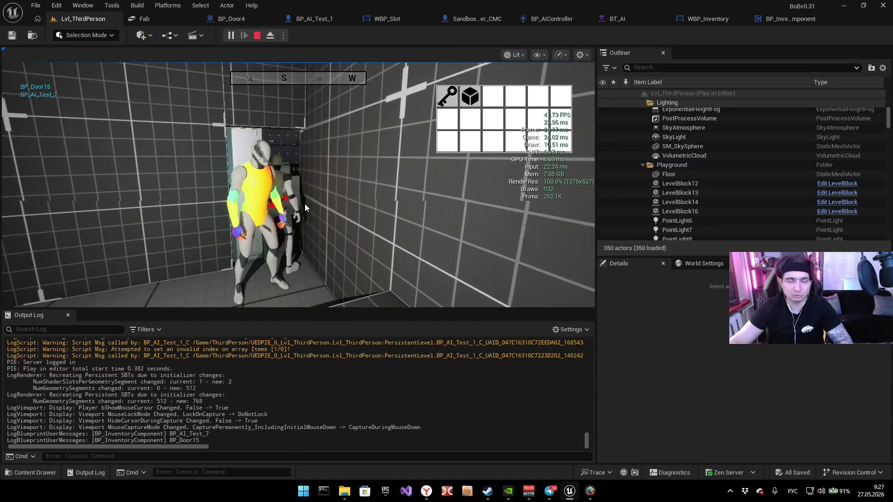
{"action": "left_click", "coordinate": [305, 204]}
{"action": "key", "text": "i"}
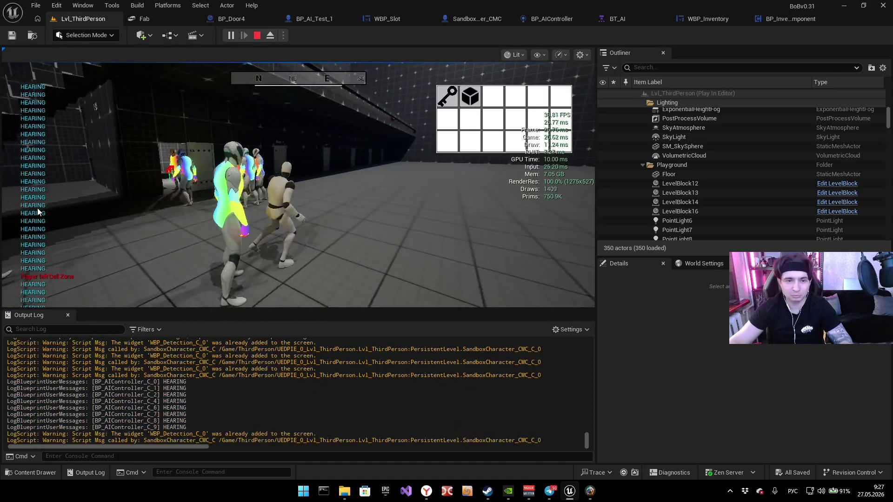
{"action": "key", "text": "i"}
{"action": "key", "text": "i"}
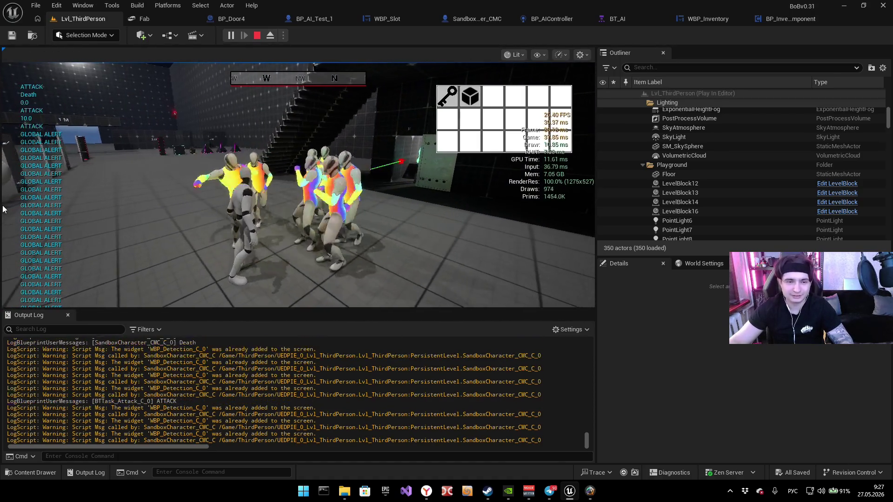
- Play as enemies detect and attack, toggling input between game and editor with Shift+F1
{"action": "left_click", "coordinate": [42, 197]}
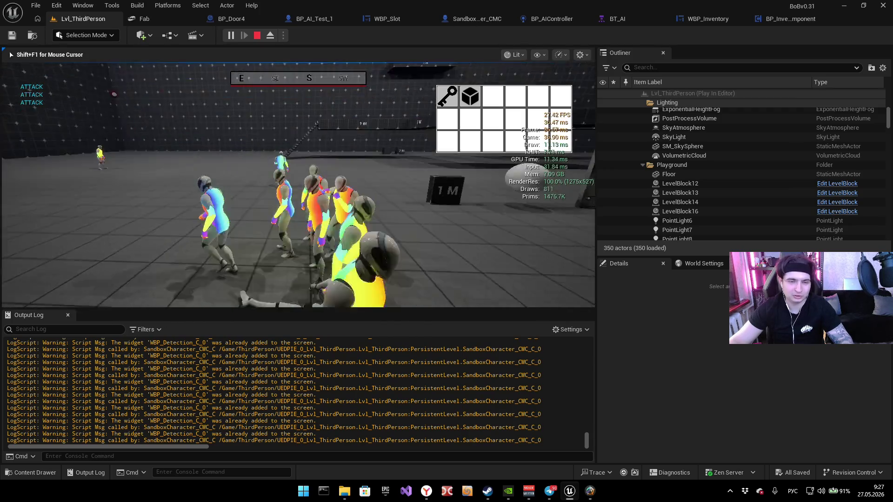
{"action": "key", "text": "shift+F1"}
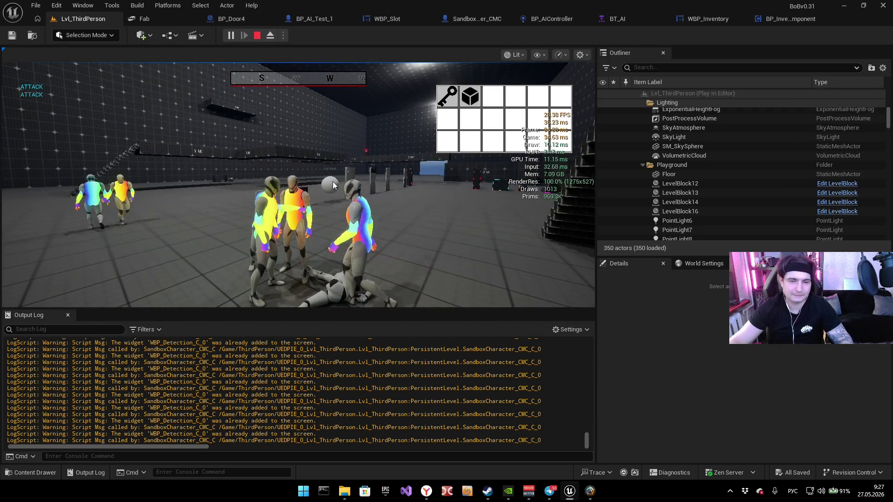
{"action": "left_click", "coordinate": [328, 180]}
{"action": "key", "text": "shift+F1"}
{"action": "left_click", "coordinate": [328, 179]}
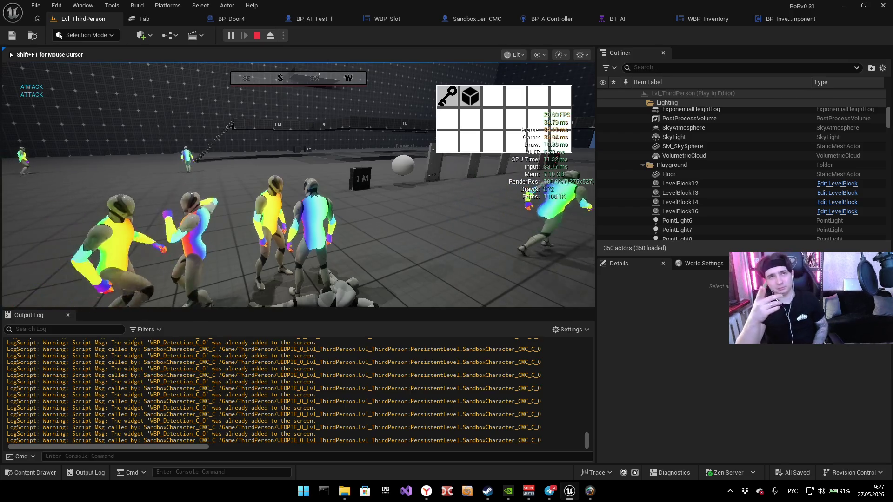
{"action": "key", "text": "shift+F1"}
{"action": "left_click", "coordinate": [328, 179]}
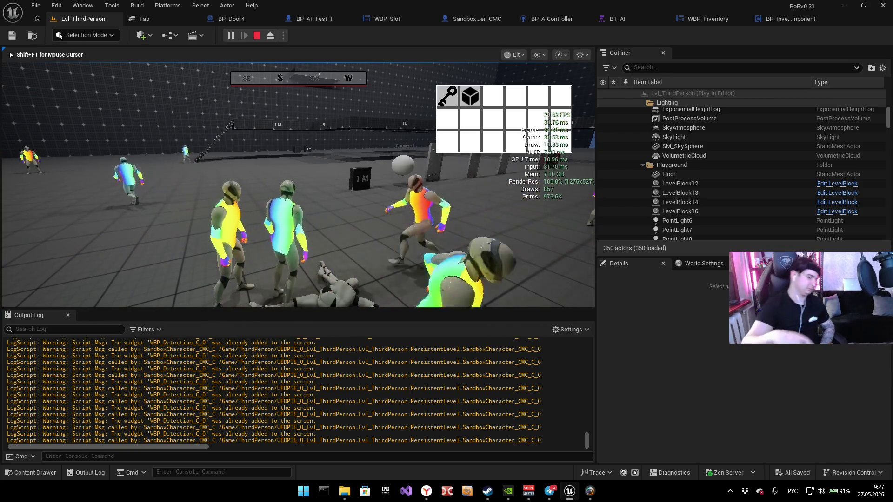
{"action": "key", "text": "shift+F1"}
{"action": "key", "text": "shift+F1"}
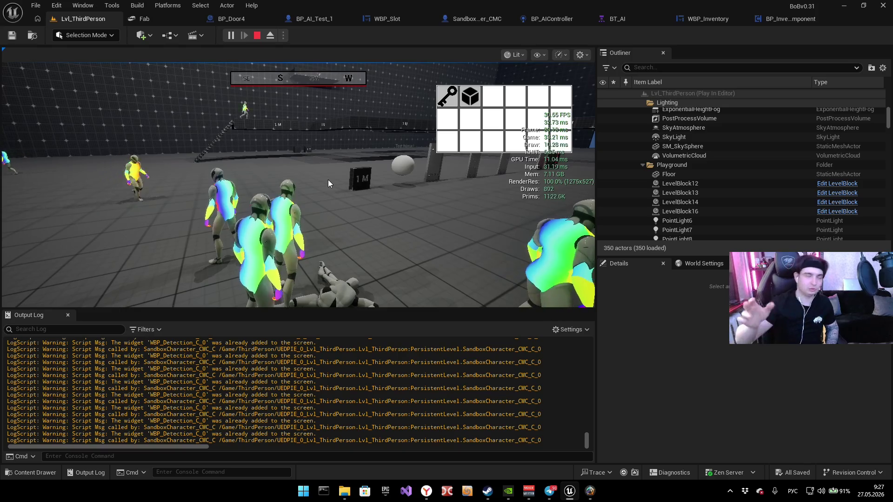
{"action": "left_click", "coordinate": [328, 180]}
{"action": "key", "text": "shift+F1"}
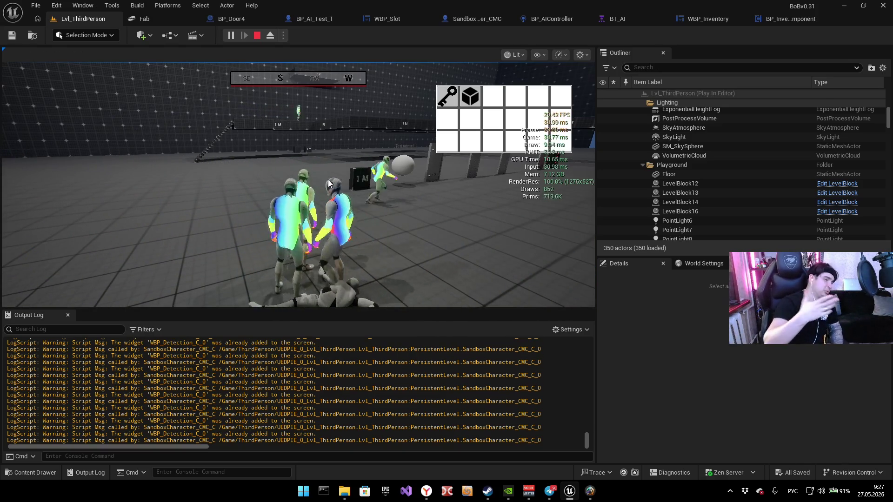
{"action": "left_click", "coordinate": [328, 181]}
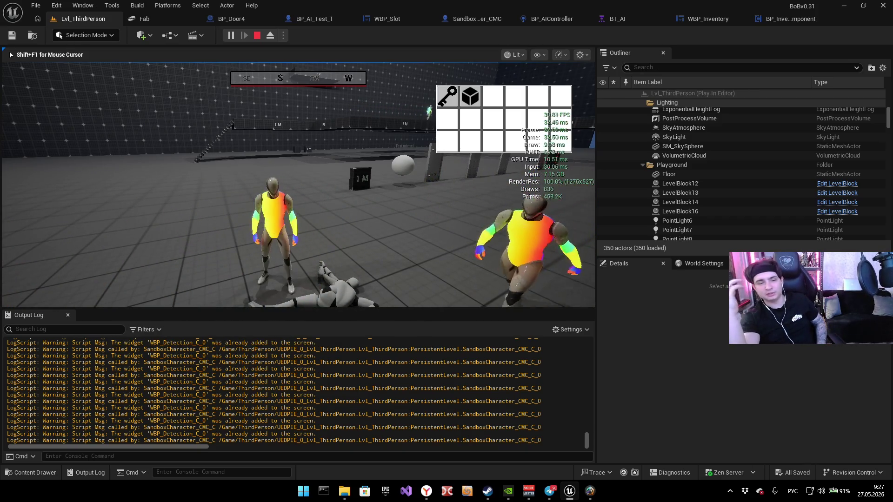
{"action": "key", "text": "shift+F1"}
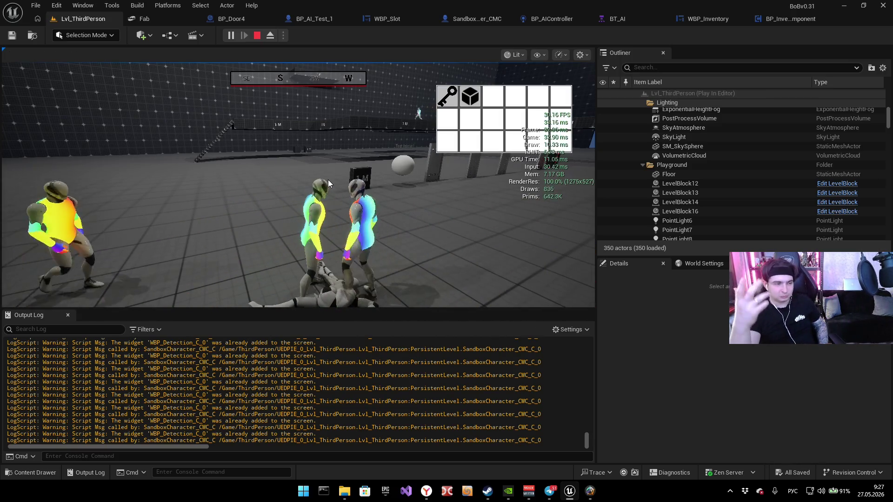
{"action": "left_click", "coordinate": [328, 184]}
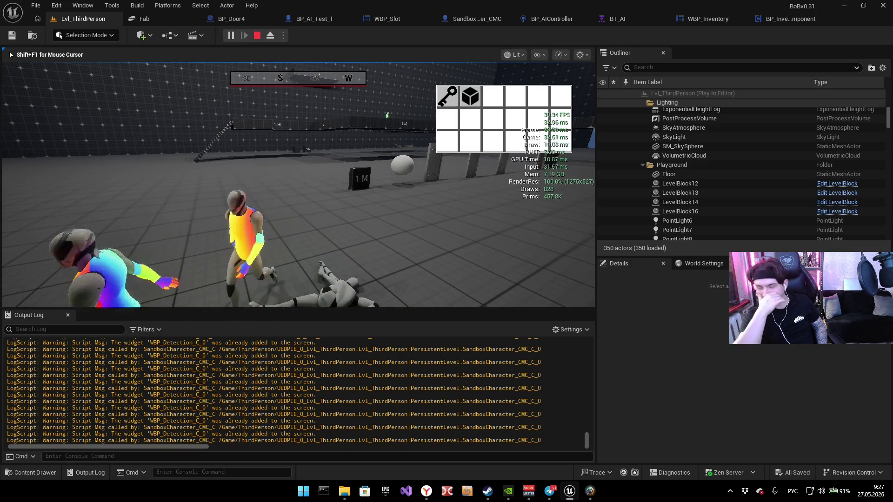
{"action": "key", "text": "i"}
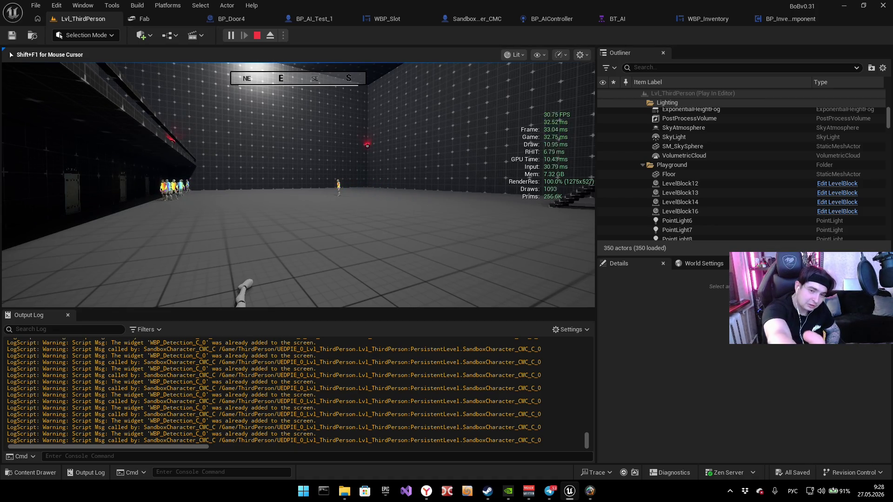
{"action": "key", "text": "shift+F1"}
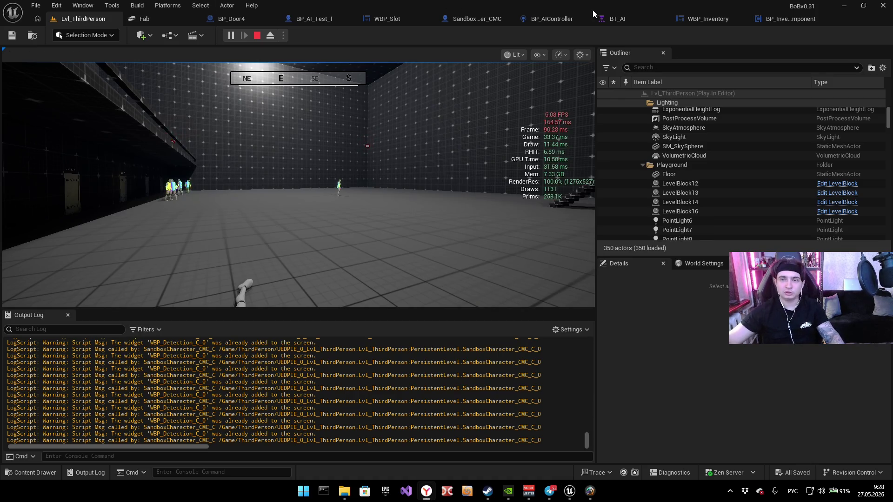
{"action": "left_click", "coordinate": [610, 21]}
{"action": "scroll", "coordinate": [223, 161], "scroll_direction": "up", "scroll_amount": 5}
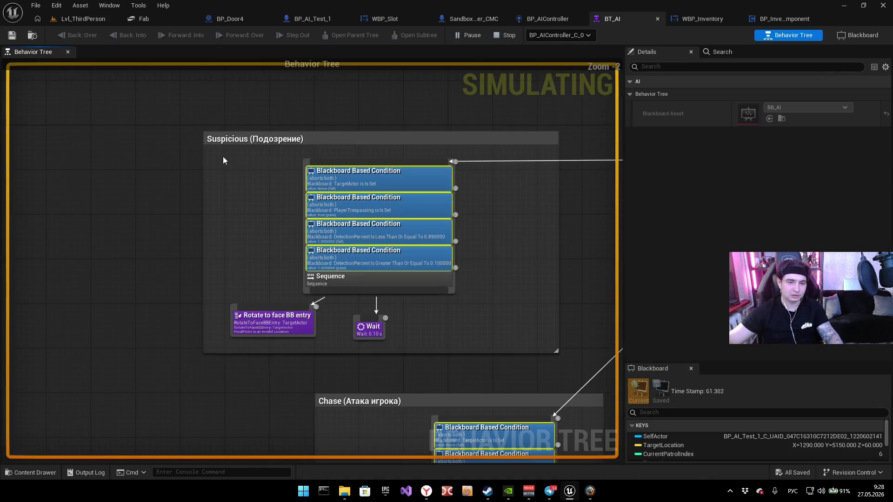
{"action": "scroll", "coordinate": [454, 273], "scroll_direction": "up", "scroll_amount": 2}
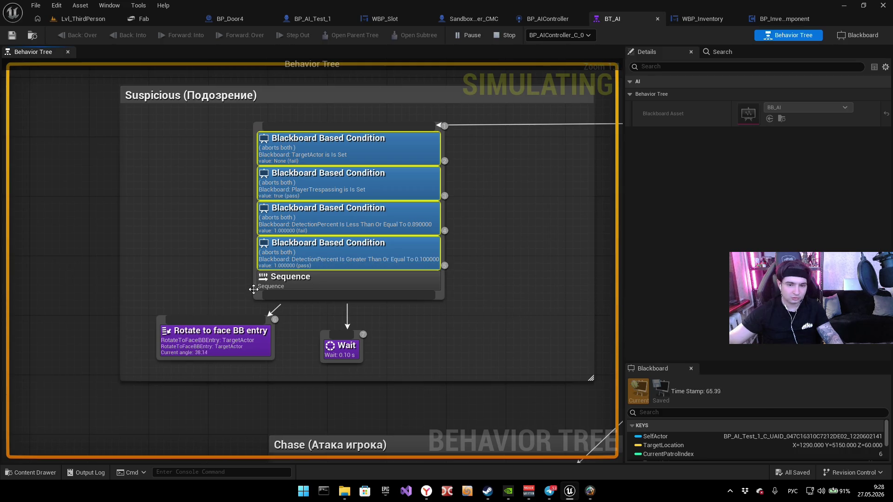
{"action": "left_click", "coordinate": [307, 258]}
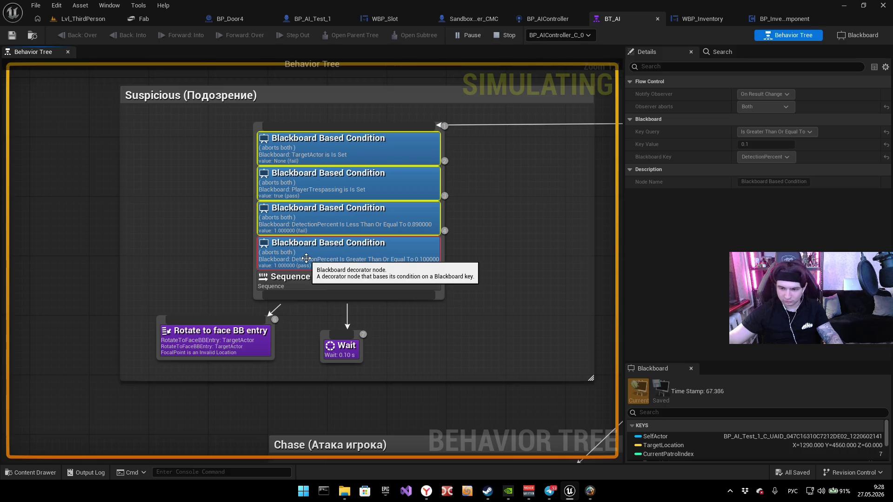
{"action": "left_click_drag", "start_coordinate": [726, 363], "coordinate": [725, 278]}
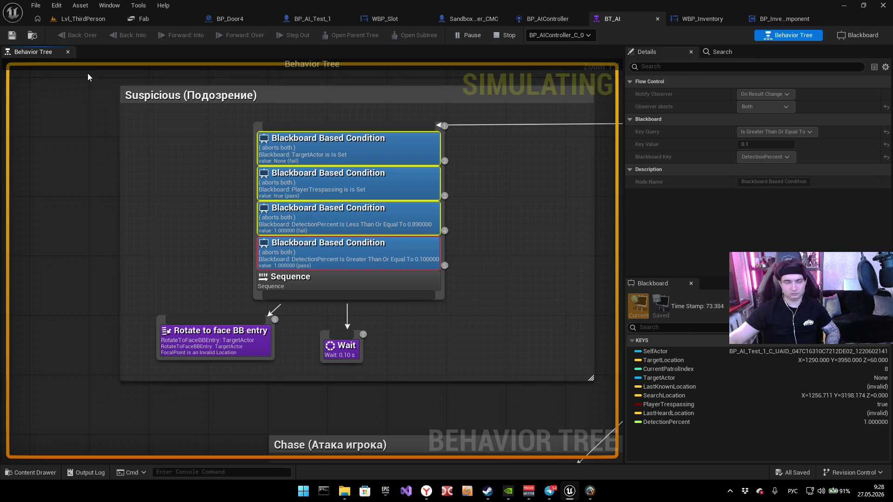
{"action": "left_click", "coordinate": [68, 18]}
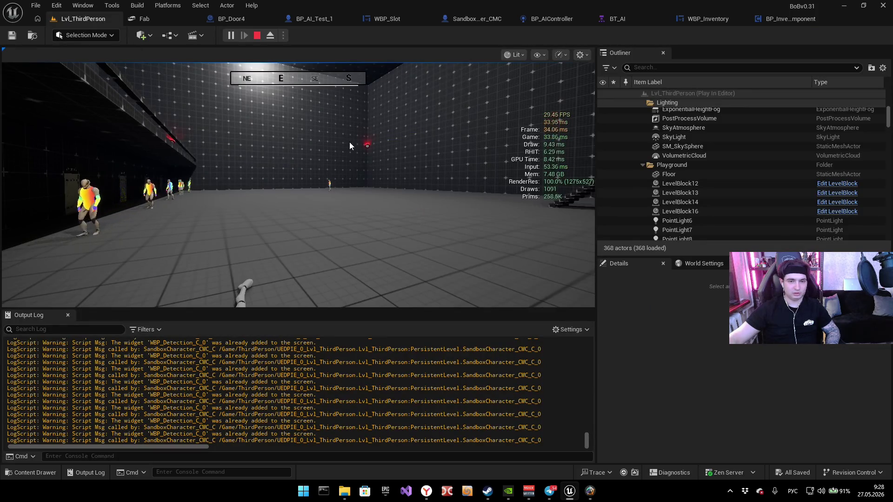
- Run the character toward the wall with the inventory grid shown as enemies close in
{"action": "left_click", "coordinate": [308, 120]}
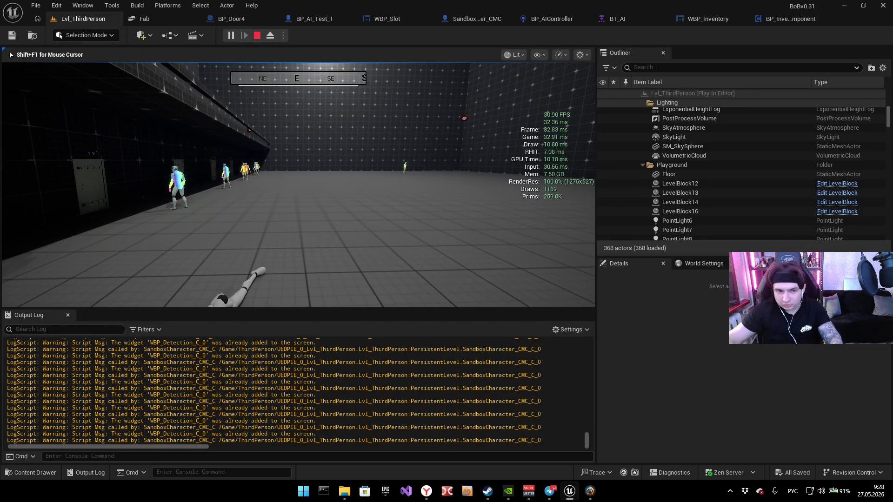
{"action": "key", "text": "w"}
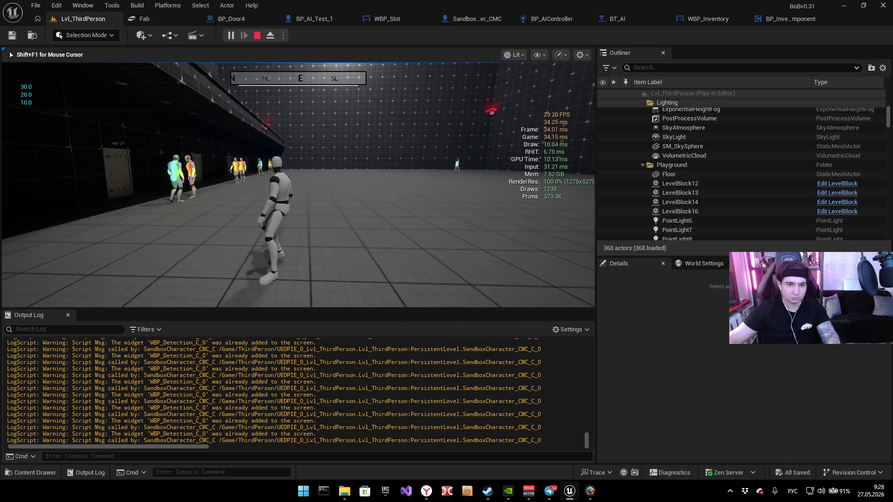
{"action": "key", "text": "i"}
{"action": "key", "text": "i"}
{"action": "key", "text": "i"}
{"action": "left_click", "coordinate": [258, 177]}
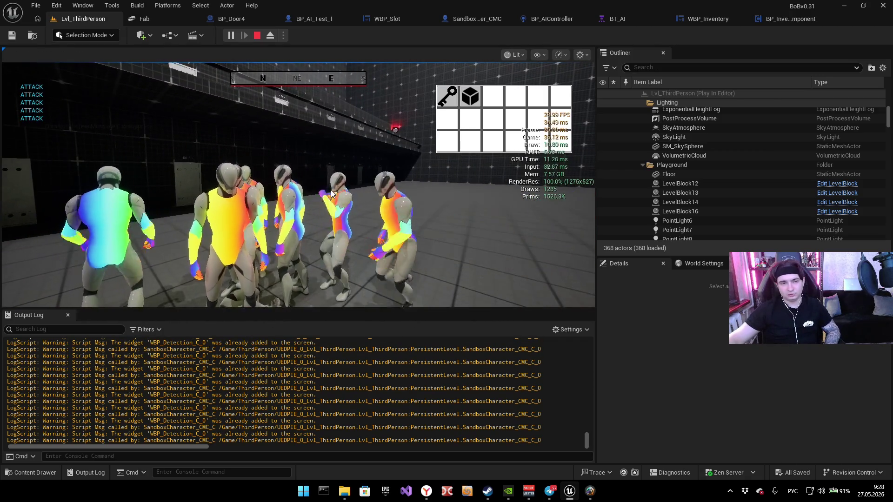
- Free the mouse with Shift+F1 and bring up the live BT_AI behavior tree
{"action": "key", "text": "shift+F1"}
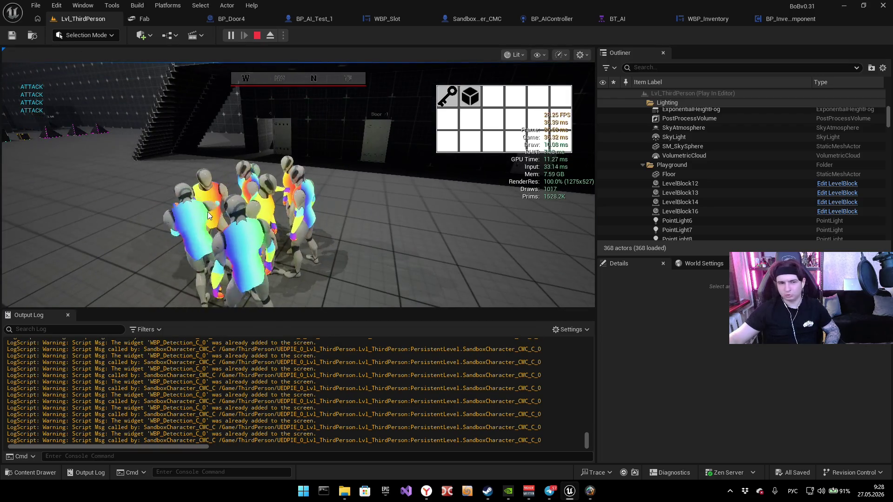
{"action": "left_click", "coordinate": [254, 247]}
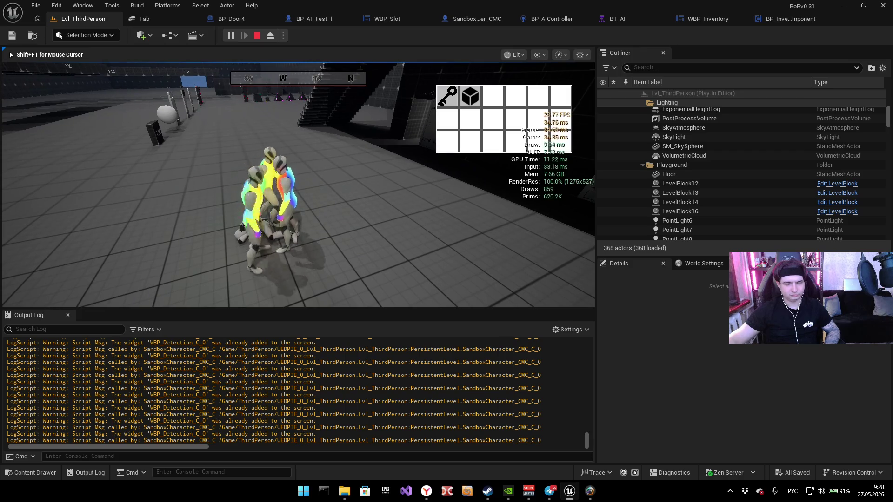
{"action": "key", "text": "shift+F1"}
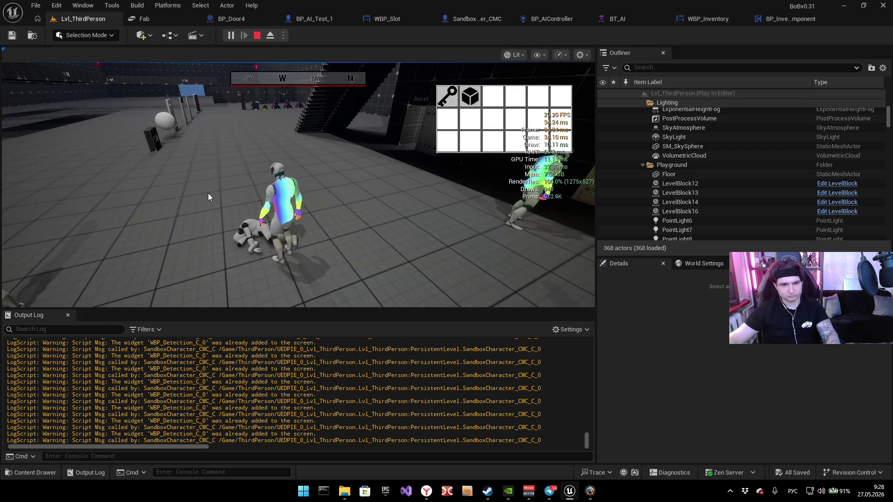
{"action": "left_click", "coordinate": [631, 18]}
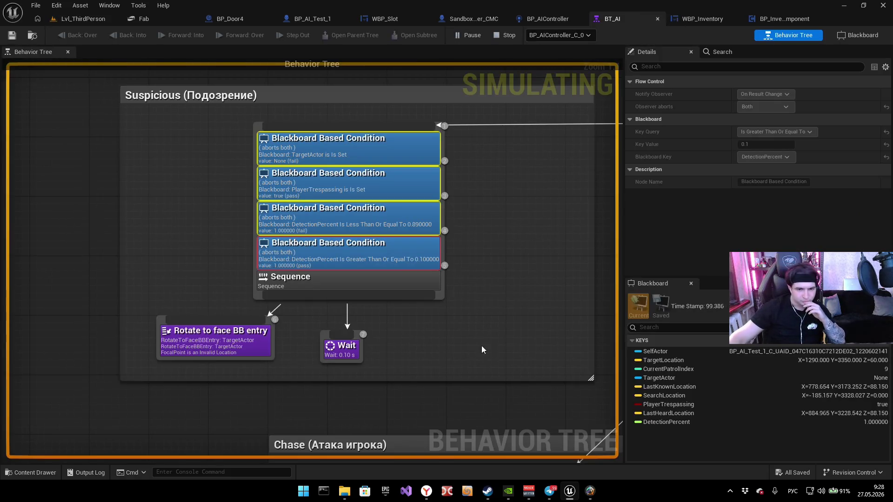
- Inspect the DetectionPercent < 0.89 and ≥ 0.1 decorators and pan to the Chase sequence
{"action": "left_click", "coordinate": [370, 227]}
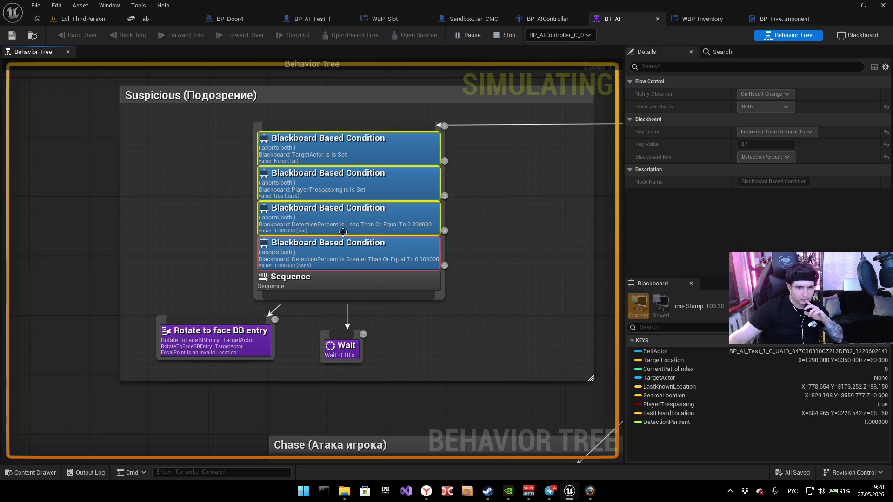
{"action": "left_click", "coordinate": [348, 266]}
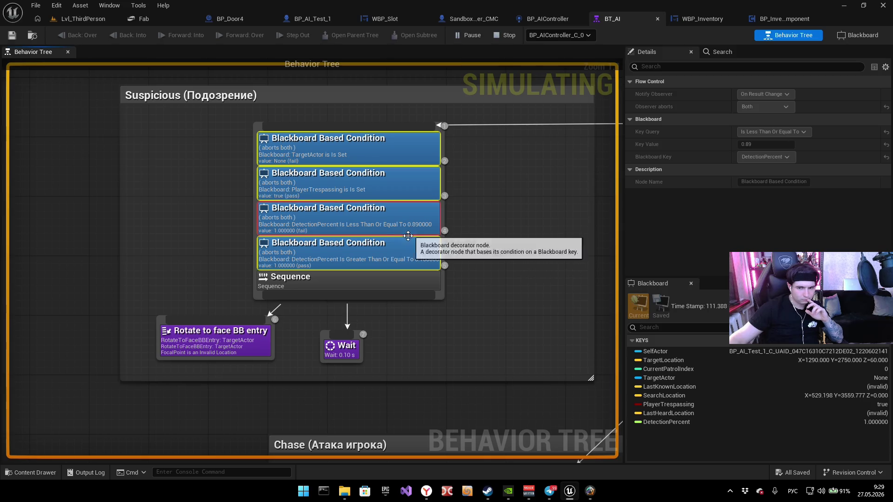
{"action": "left_click", "coordinate": [393, 221]}
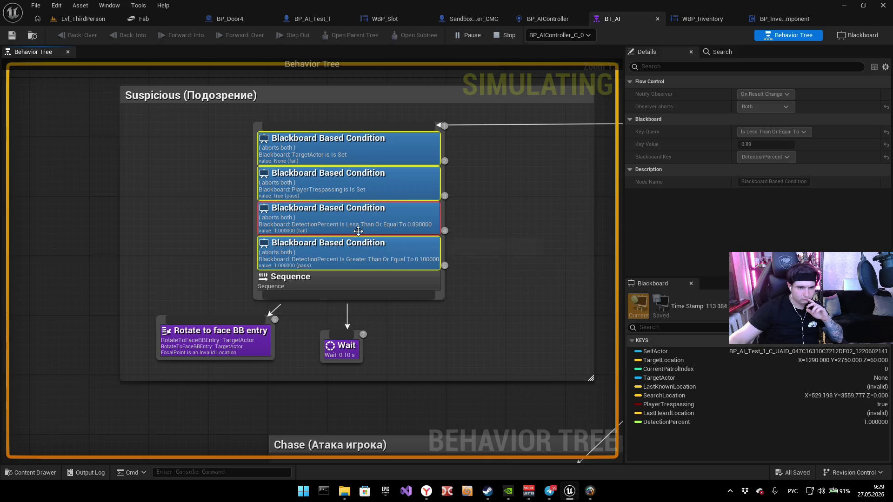
{"action": "left_click", "coordinate": [356, 252]}
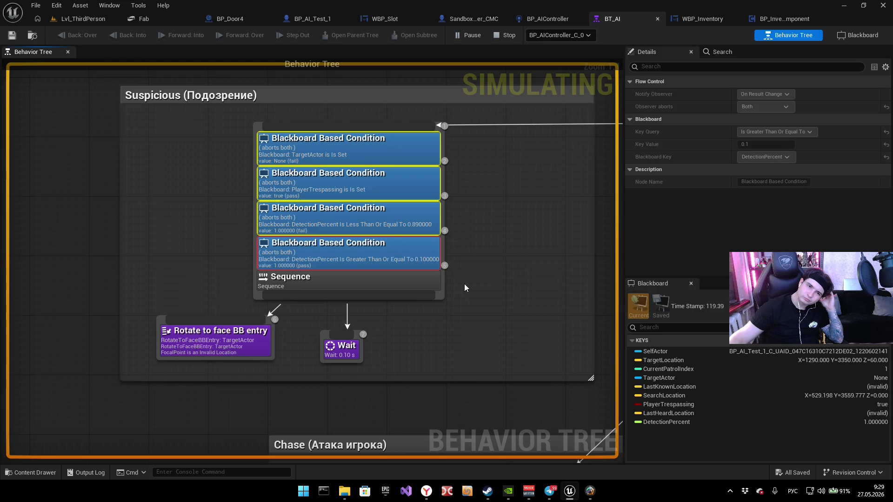
{"action": "scroll", "coordinate": [464, 284], "scroll_direction": "down", "scroll_amount": 2}
{"action": "left_click_drag", "start_coordinate": [516, 299], "coordinate": [414, 224]}
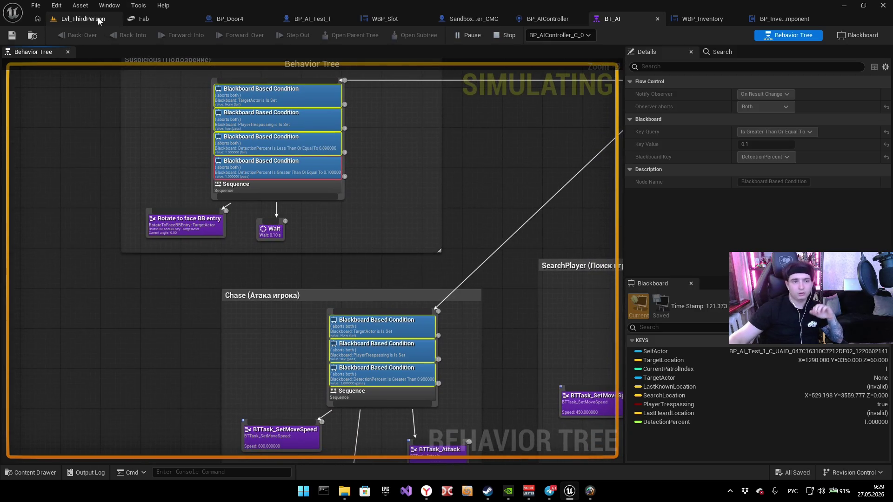
- Stop the Lvl_ThirdPerson play session, Save All, and close the Unreal Editor
{"action": "left_click", "coordinate": [83, 18]}
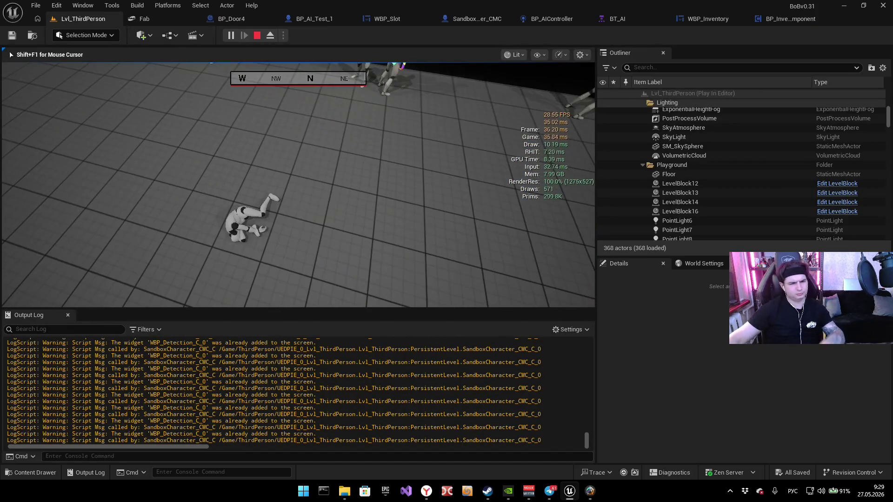
{"action": "key", "text": "Escape"}
{"action": "left_click", "coordinate": [36, 5]}
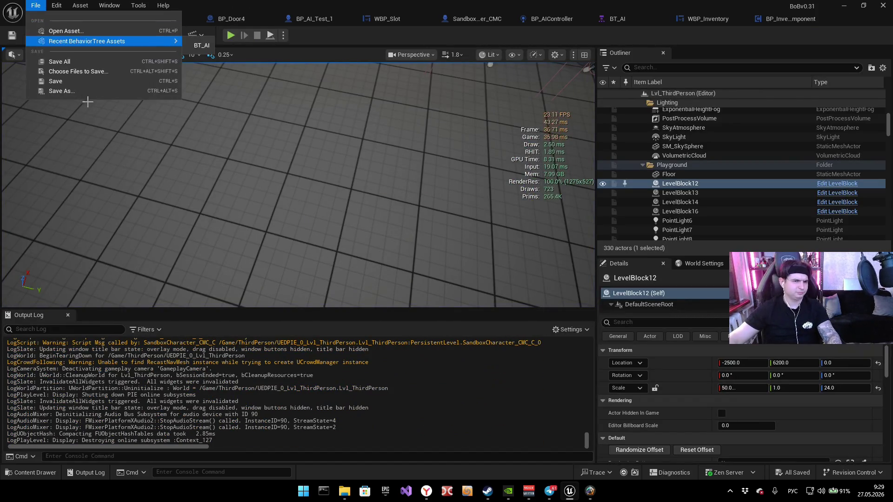
{"action": "left_click", "coordinate": [74, 61]}
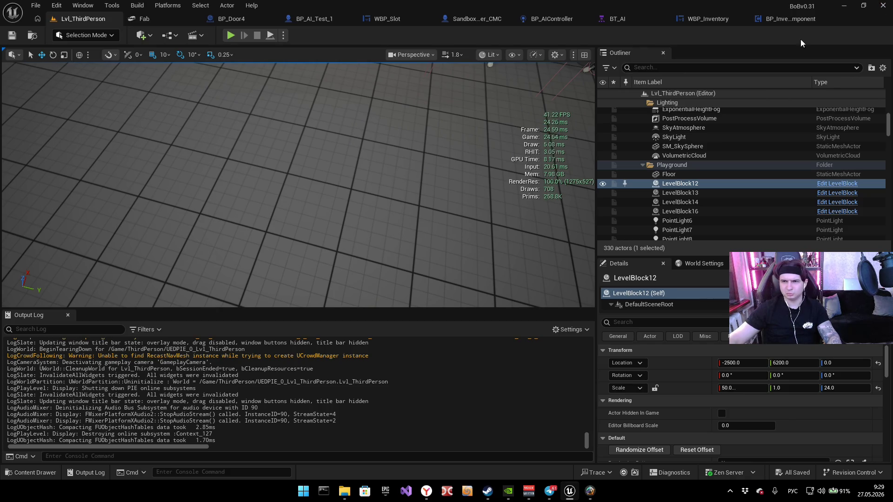
{"action": "key", "text": "alt+F4"}
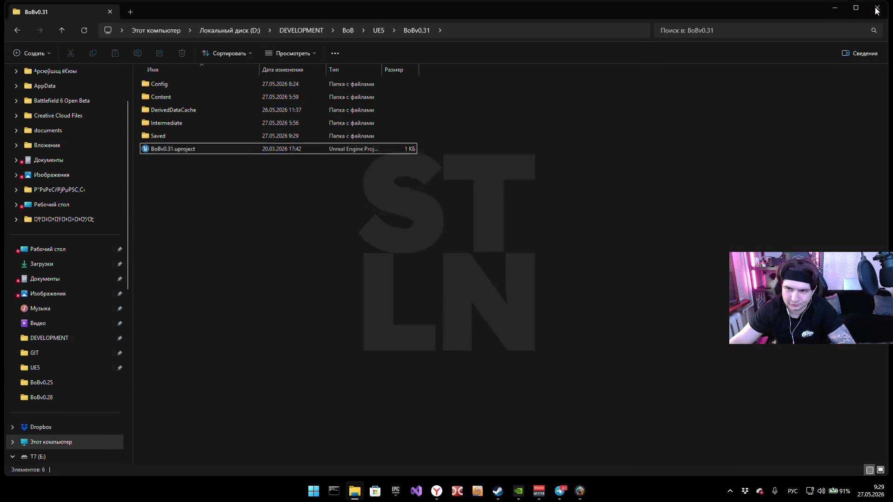
- Close the File Explorer window showing the BoBv0.31 project folder
{"action": "left_click", "coordinate": [876, 8]}
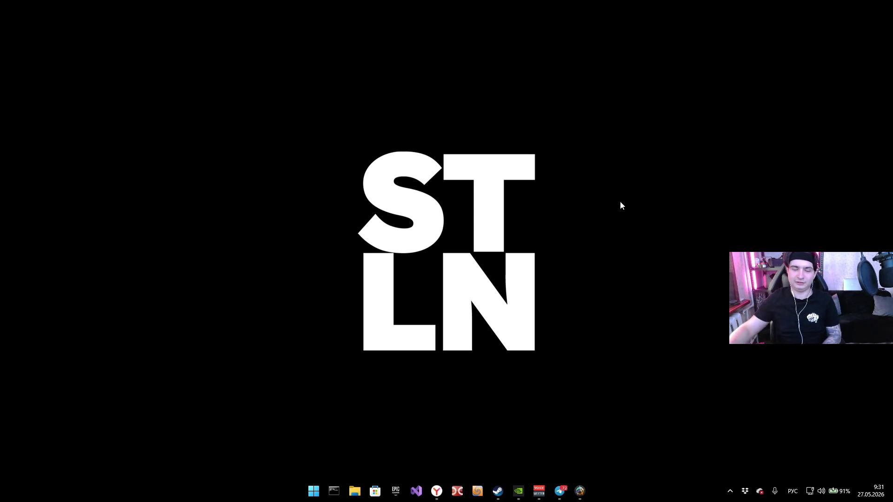
- Launch 007 First Light from the Steam library
{"action": "left_click", "coordinate": [498, 491]}
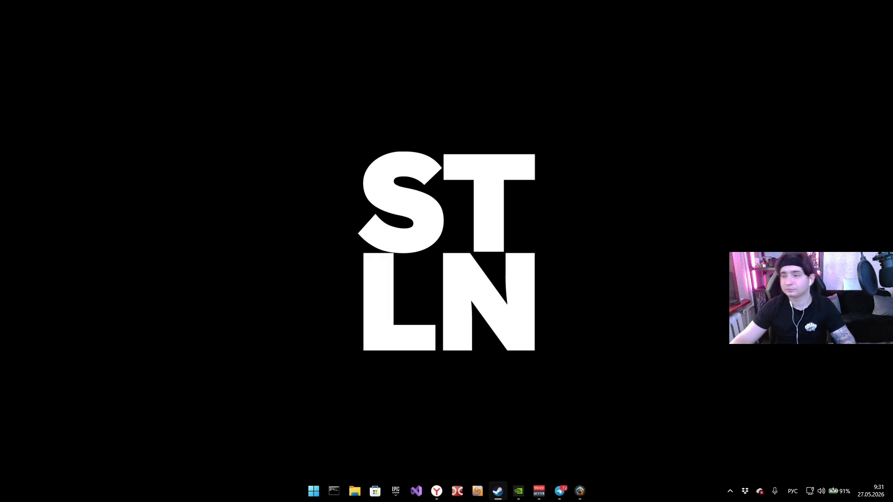
{"action": "key", "text": "alt+Tab"}
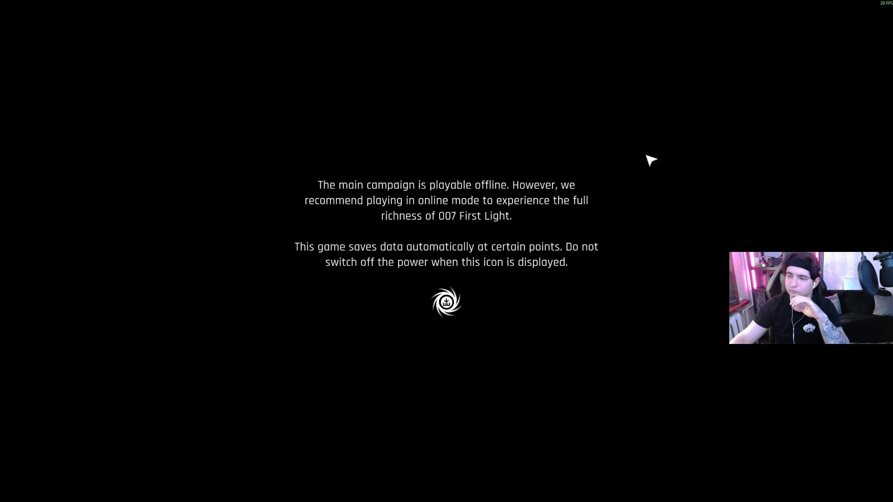
- Switch to the NVIDIA app window and close it
{"action": "key", "text": "alt+Tab"}
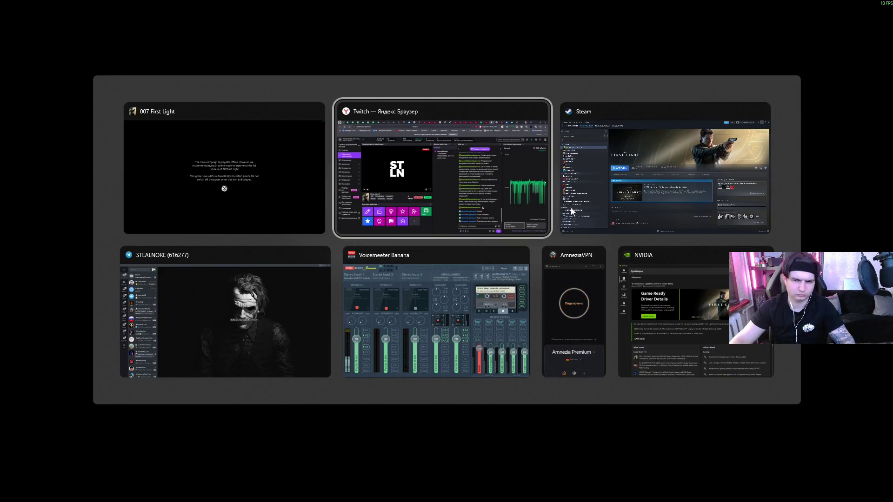
{"action": "left_click", "coordinate": [671, 304]}
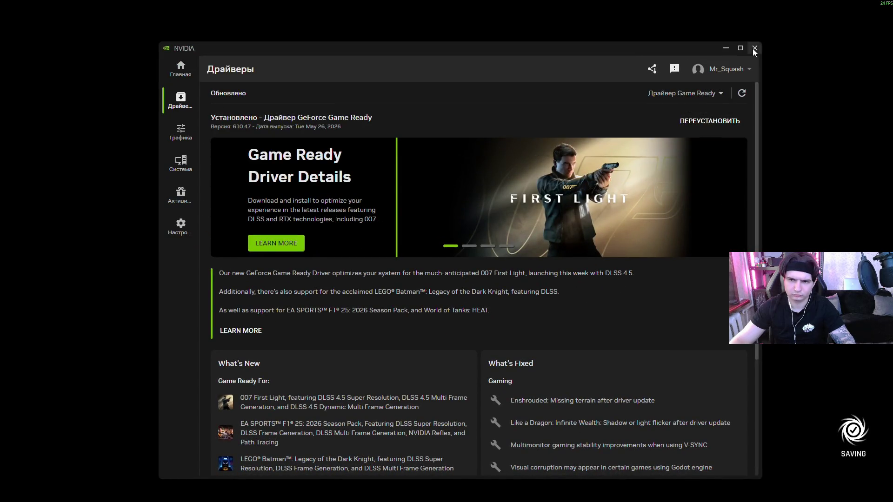
{"action": "left_click", "coordinate": [754, 48]}
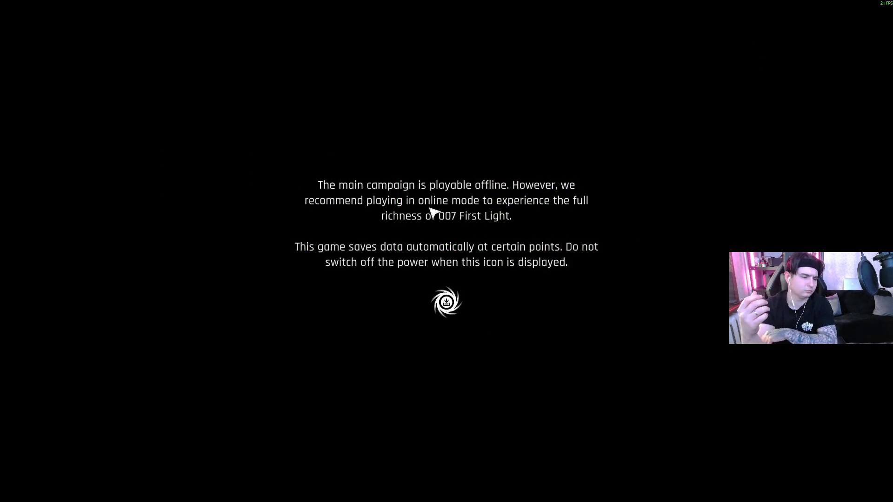